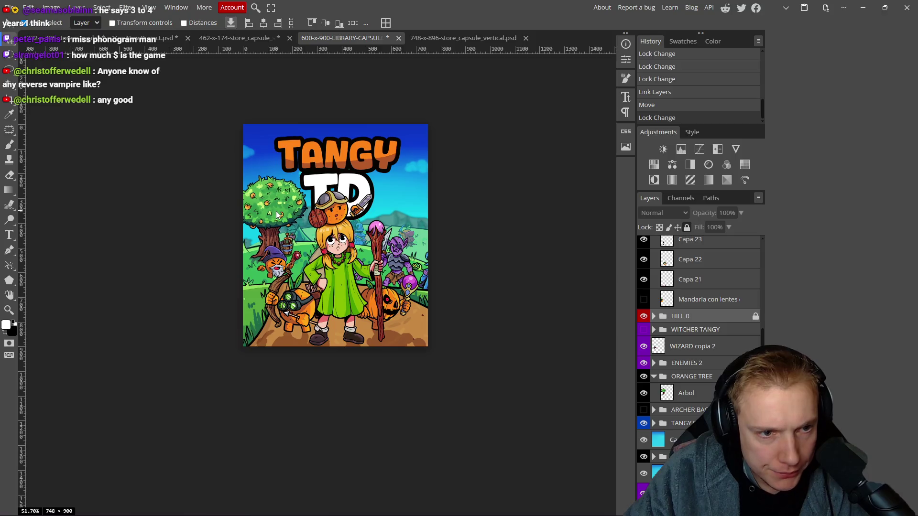
- Nudge the orange tree and goblin warrior, transform the wizard, and slide the purple goblin out
{"action": "left_click_drag", "start_coordinate": [277, 211], "coordinate": [278, 210]}
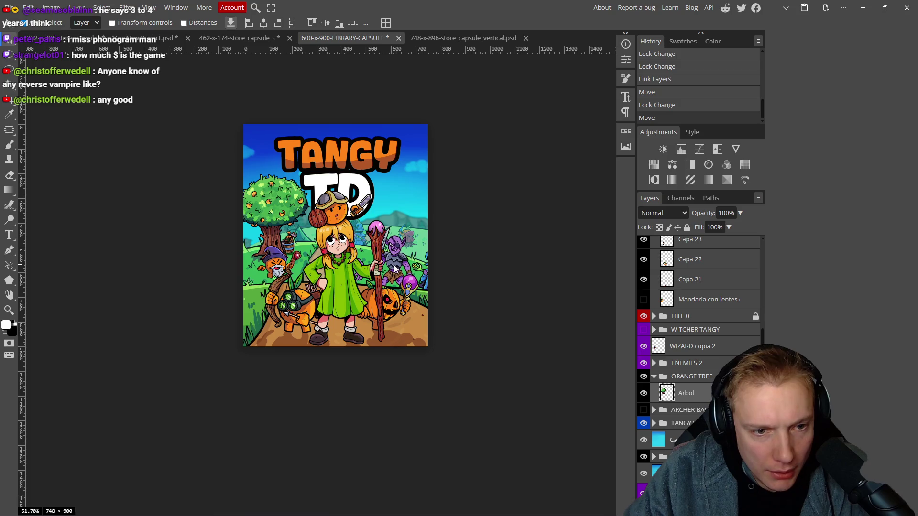
{"action": "mouse_move", "coordinate": [412, 275]}
{"action": "left_mouse_down"}
{"action": "mouse_move", "coordinate": [441, 248]}
{"action": "mouse_move", "coordinate": [427, 267]}
{"action": "left_mouse_up"}
{"action": "key", "text": "ctrl+t"}
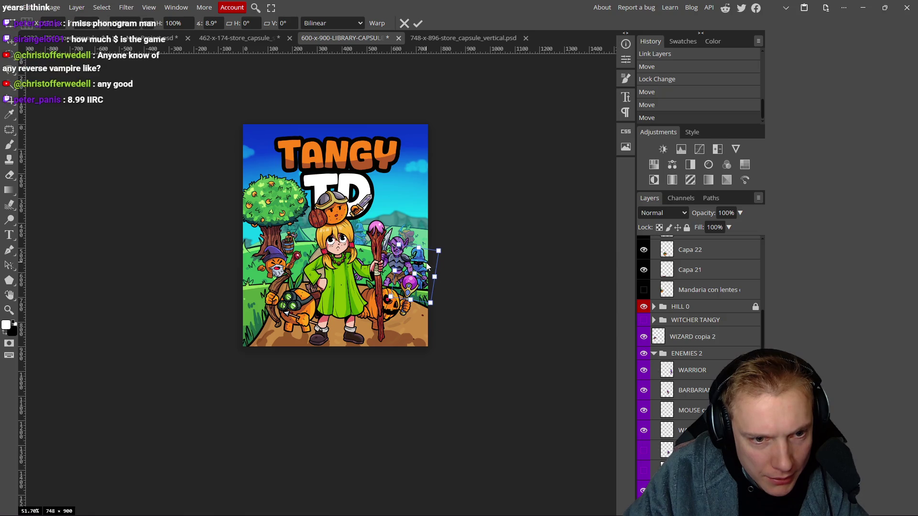
{"action": "left_click", "coordinate": [418, 25]}
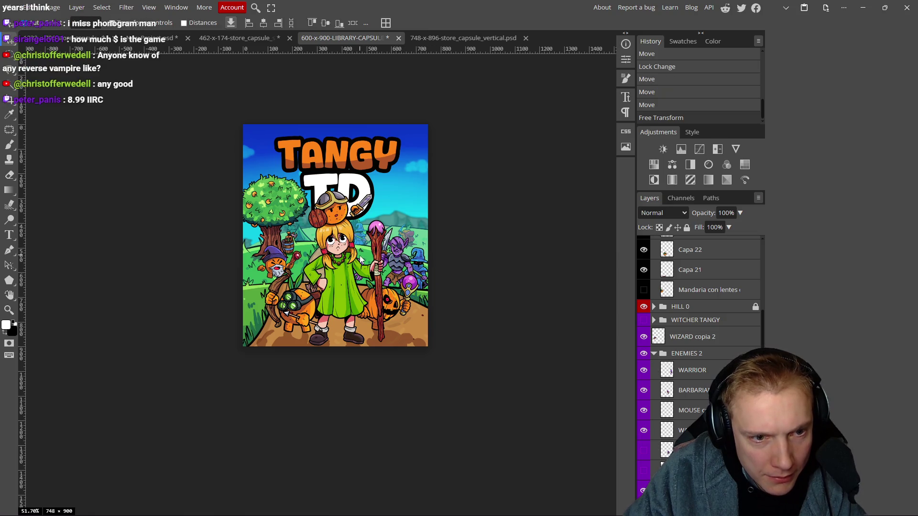
{"action": "mouse_move", "coordinate": [363, 263]}
{"action": "left_mouse_down"}
{"action": "mouse_move", "coordinate": [383, 262]}
{"action": "mouse_move", "coordinate": [331, 262]}
{"action": "left_mouse_up"}
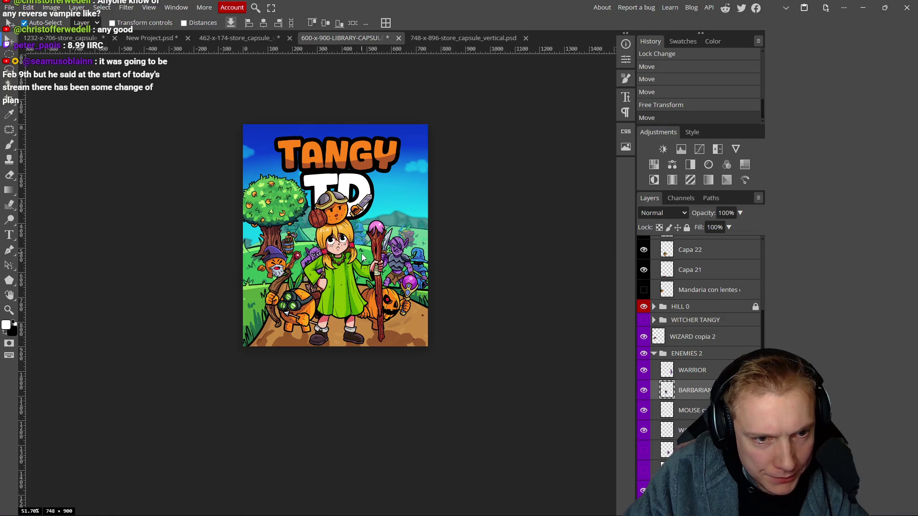
- Collapse ENEMIES 2 and ORANGE TREE, and toggle HILL 2 and HILL 1 copia visibility to inspect them
{"action": "scroll", "coordinate": [698, 334], "scroll_direction": "down", "scroll_amount": 3}
{"action": "left_click", "coordinate": [673, 370]}
{"action": "scroll", "coordinate": [712, 363], "scroll_direction": "up", "scroll_amount": 3}
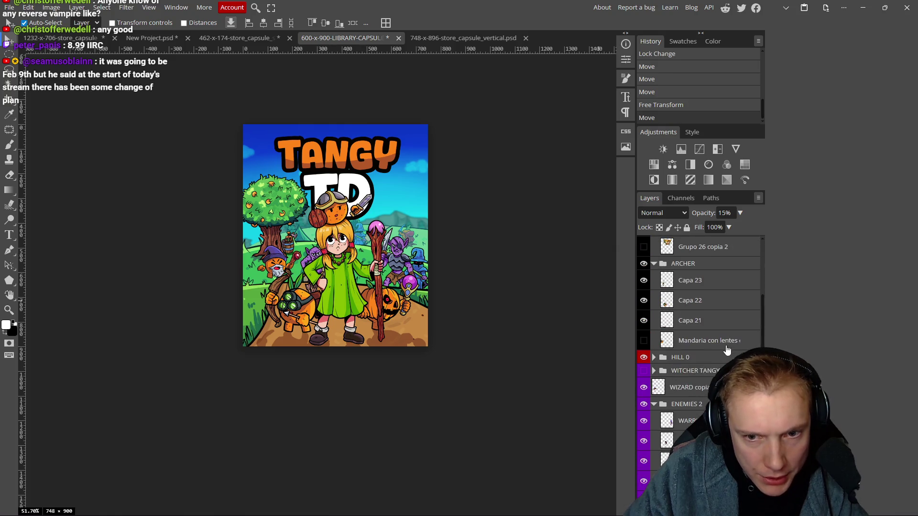
{"action": "scroll", "coordinate": [660, 378], "scroll_direction": "down", "scroll_amount": 2}
{"action": "left_click", "coordinate": [654, 310]}
{"action": "left_click", "coordinate": [654, 310]}
{"action": "left_click", "coordinate": [653, 310]}
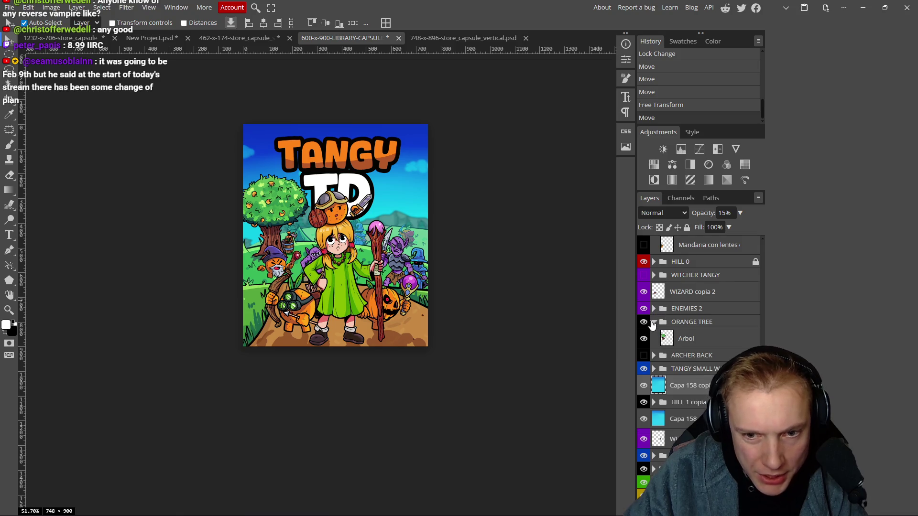
{"action": "left_click", "coordinate": [654, 322]}
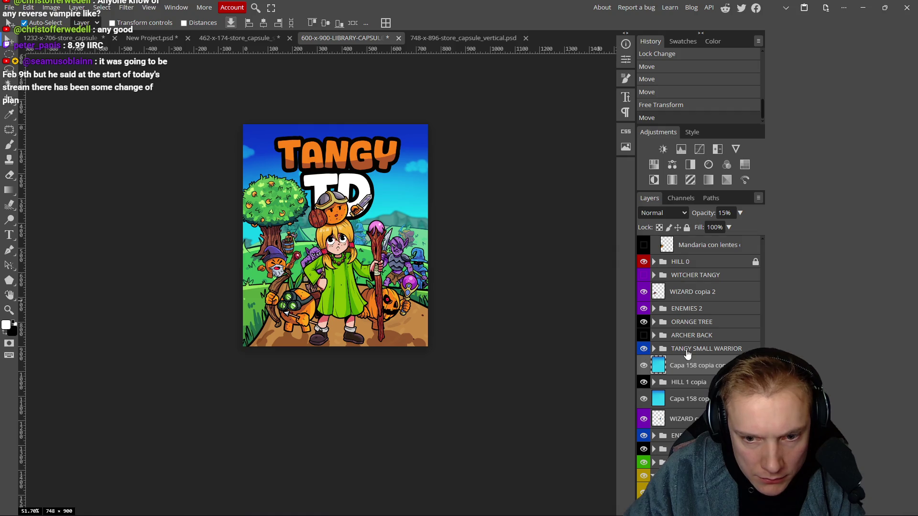
{"action": "scroll", "coordinate": [687, 354], "scroll_direction": "down", "scroll_amount": 3}
{"action": "left_click", "coordinate": [643, 381]}
{"action": "left_click", "coordinate": [644, 381]}
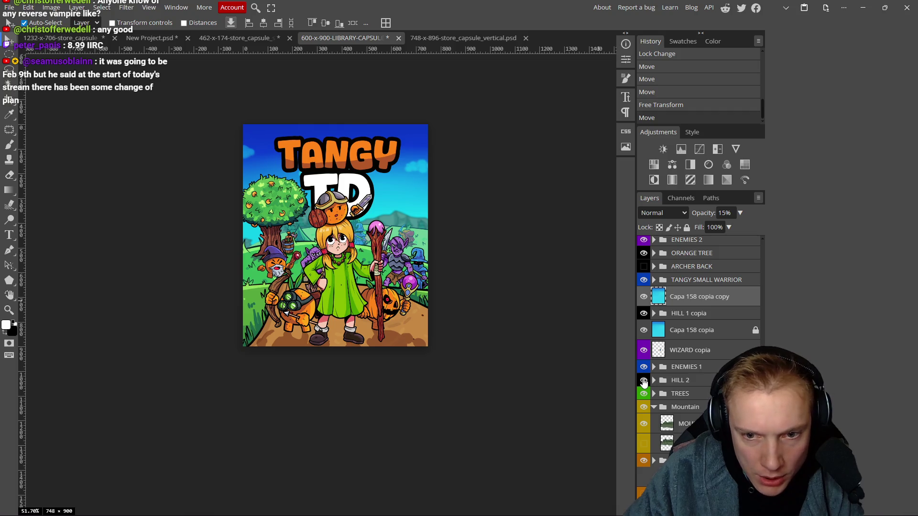
{"action": "left_click", "coordinate": [643, 314]}
{"action": "left_click", "coordinate": [644, 314]}
- Expand HILL 1 copia, select Capa 7 through Capa 5, and change their lock state
{"action": "left_click", "coordinate": [686, 317]}
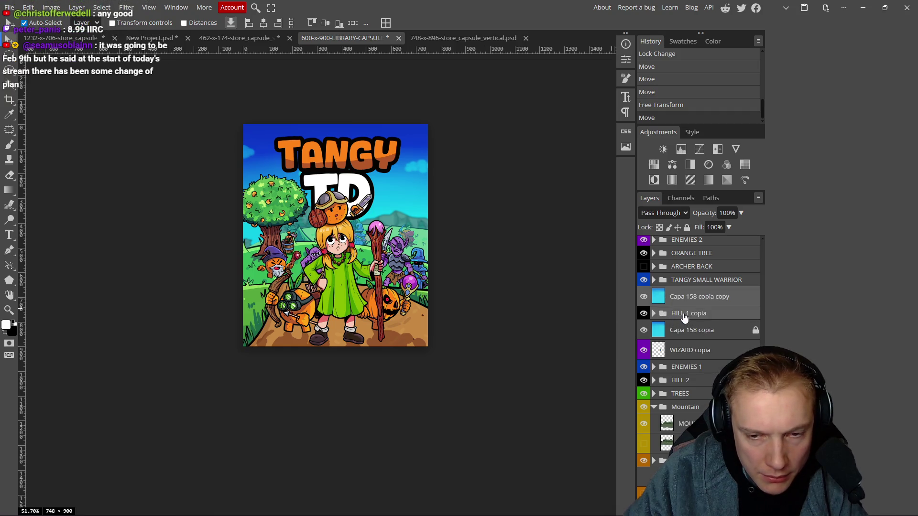
{"action": "left_click", "coordinate": [675, 317]}
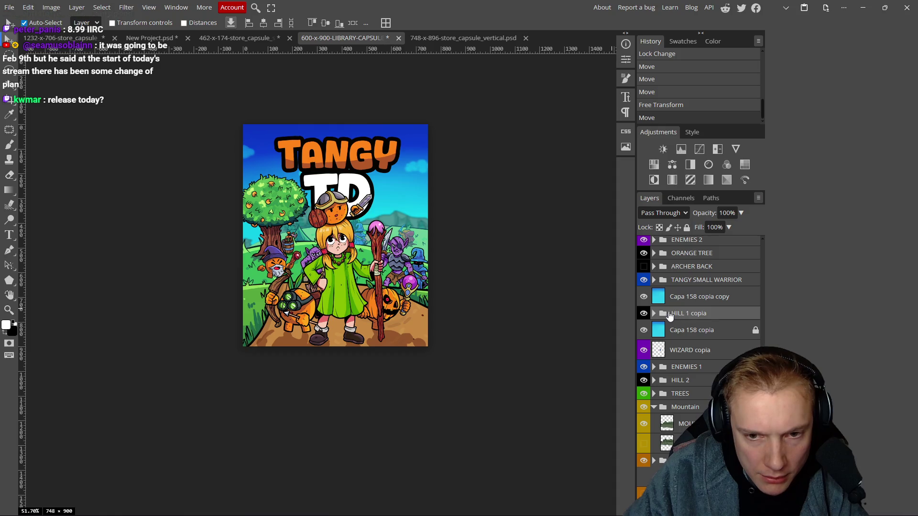
{"action": "left_click", "coordinate": [654, 314]}
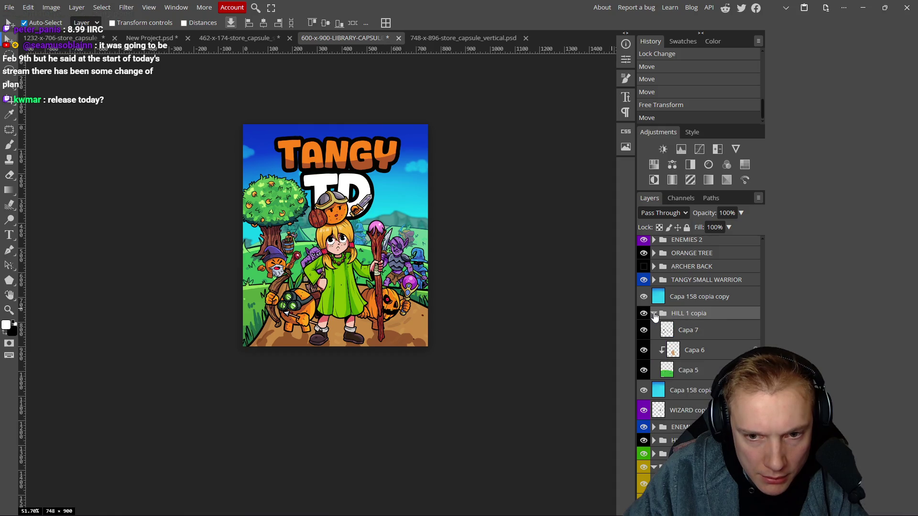
{"action": "left_click", "coordinate": [689, 330]}
{"action": "left_click", "coordinate": [688, 370], "text": "shift"}
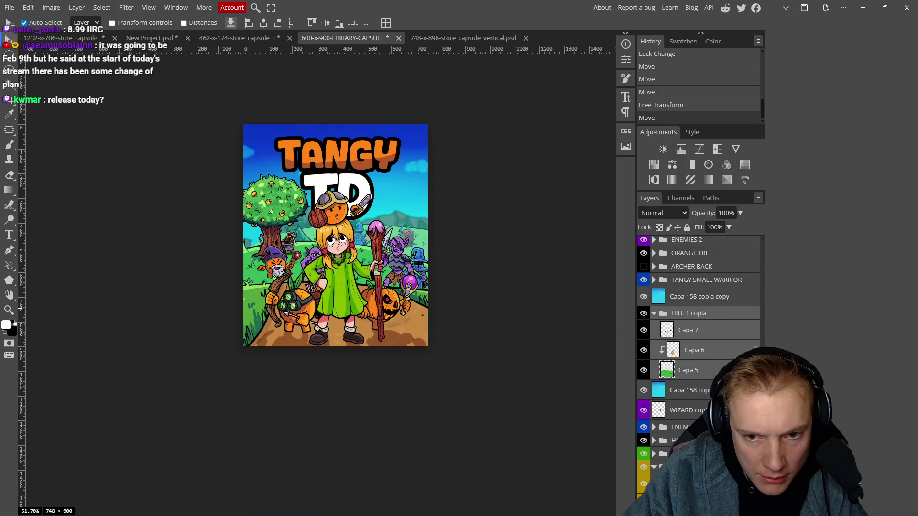
{"action": "key", "text": "slash"}
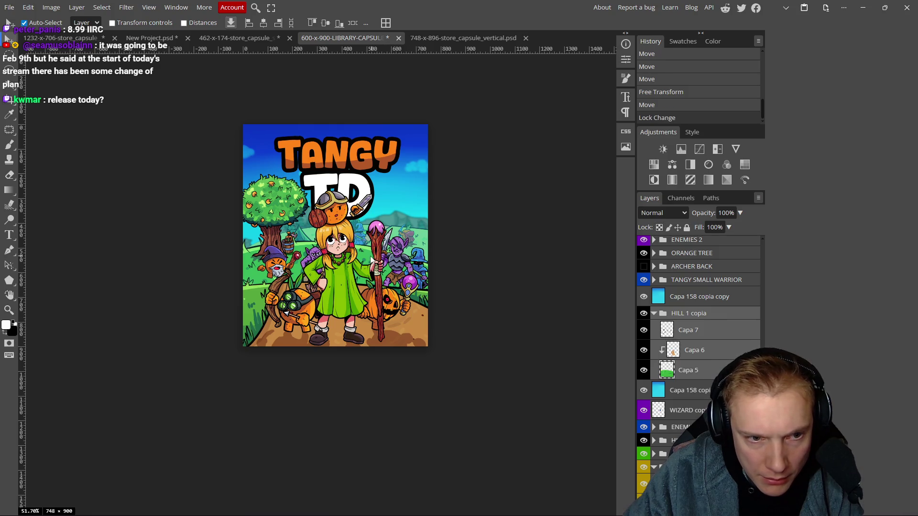
{"action": "left_click", "coordinate": [362, 260]}
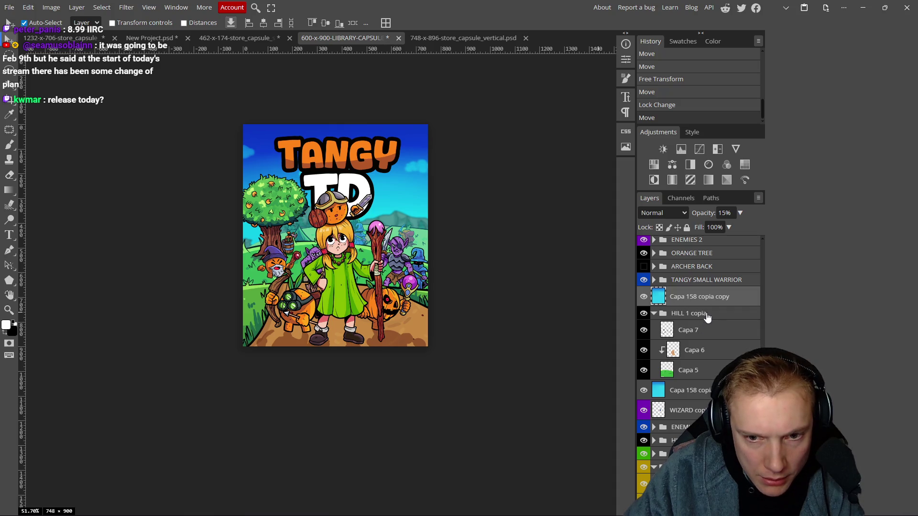
- Select the HILL 1 copia group with Capa 7 through Capa 5 and link them together
{"action": "left_click", "coordinate": [707, 334]}
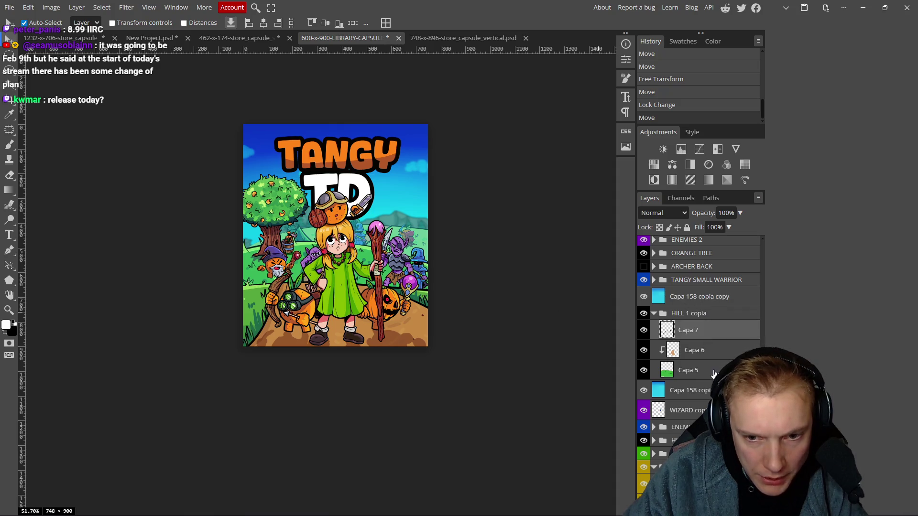
{"action": "left_click", "coordinate": [714, 373], "text": "shift"}
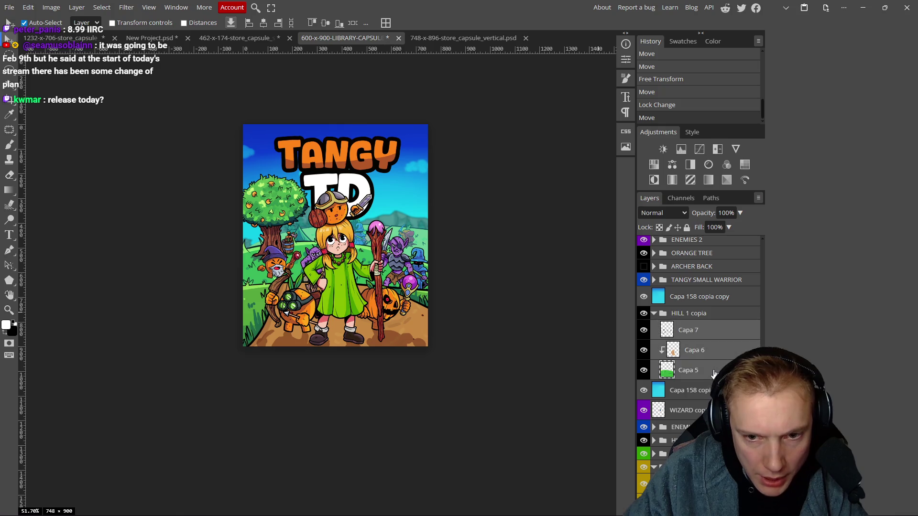
{"action": "left_click", "coordinate": [717, 317]}
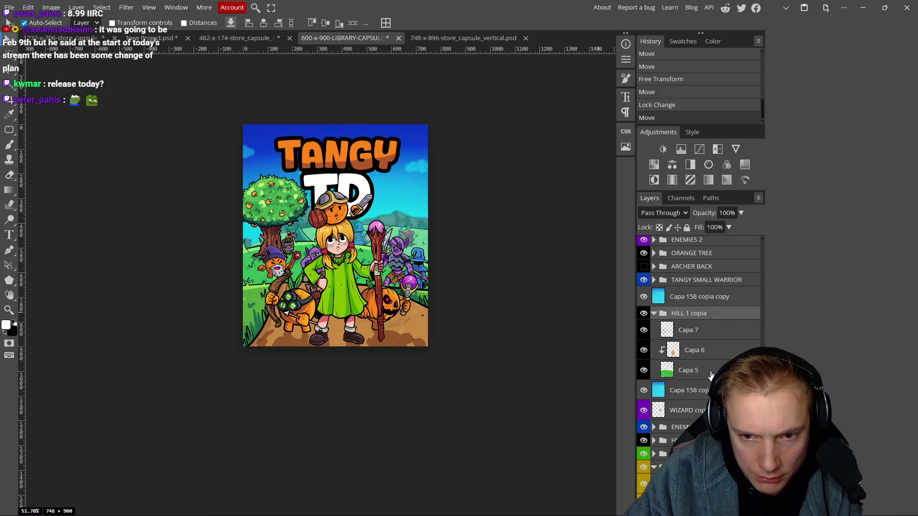
{"action": "left_click", "coordinate": [702, 373]}
{"action": "left_click", "coordinate": [724, 334], "text": "shift"}
{"action": "left_click", "coordinate": [643, 509]}
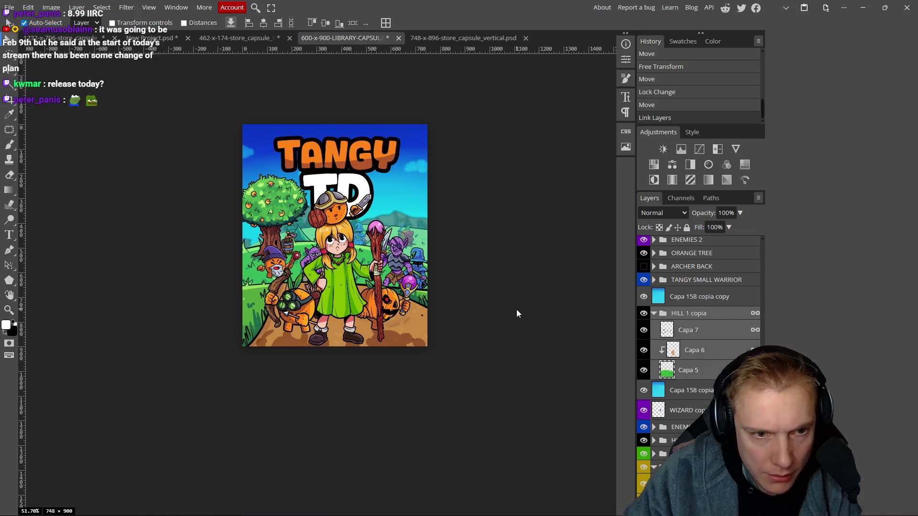
- Nudge the linked hills left, then move the wizard about 30 px left and tilt it -8.6°
{"action": "key", "text": "Left"}
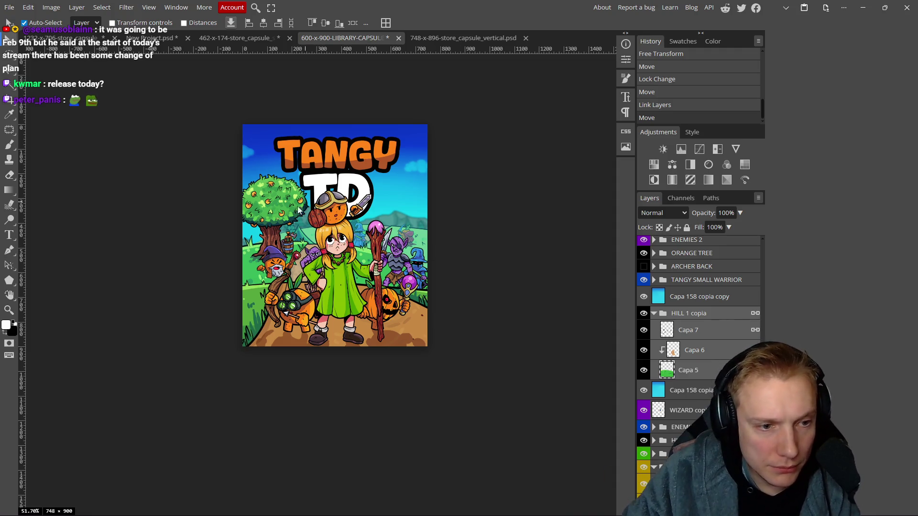
{"action": "mouse_move", "coordinate": [273, 268]}
{"action": "left_mouse_down"}
{"action": "mouse_move", "coordinate": [258, 271]}
{"action": "mouse_move", "coordinate": [262, 253]}
{"action": "mouse_move", "coordinate": [236, 250]}
{"action": "mouse_move", "coordinate": [272, 270]}
{"action": "mouse_move", "coordinate": [303, 257]}
{"action": "left_mouse_up"}
{"action": "key", "text": "ctrl+t"}
{"action": "left_click", "coordinate": [419, 24]}
- Collapse the ENEMIES 2 group in the Layers panel
{"action": "scroll", "coordinate": [669, 334], "scroll_direction": "up", "scroll_amount": 3}
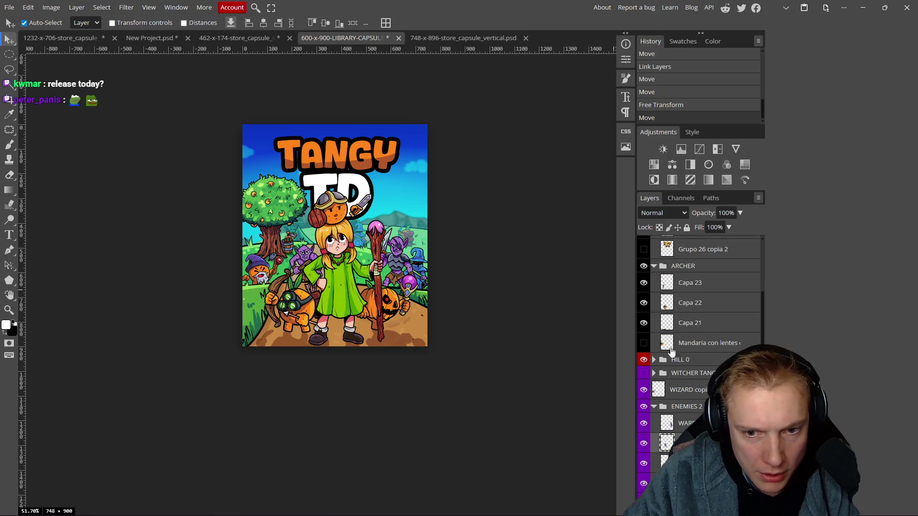
{"action": "left_click", "coordinate": [653, 406]}
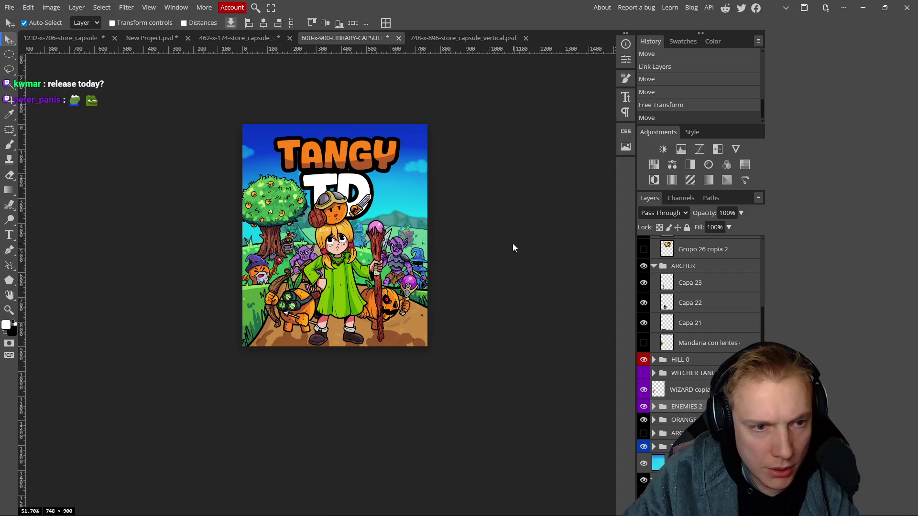
{"action": "scroll", "coordinate": [513, 248], "scroll_direction": "up", "scroll_amount": 1}
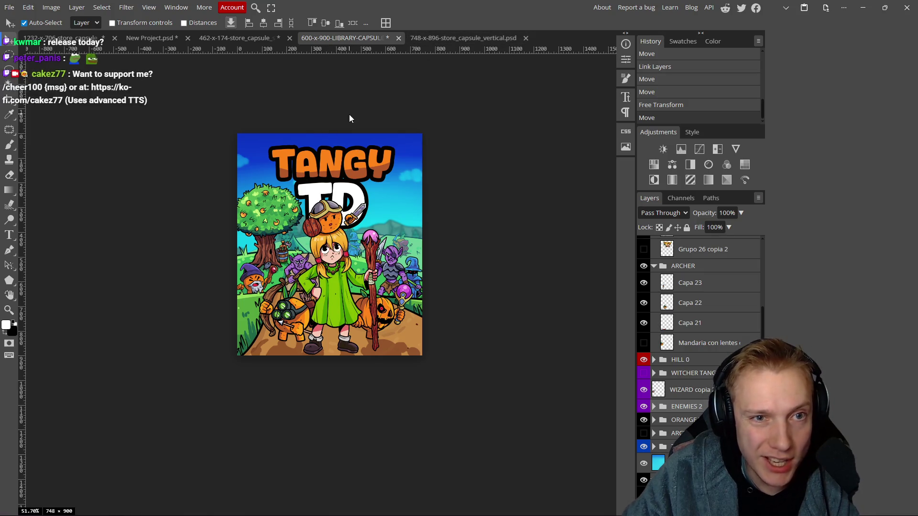
- Crop the top edge so the canvas goes from 748×900 to 748×896
{"action": "key", "text": "c"}
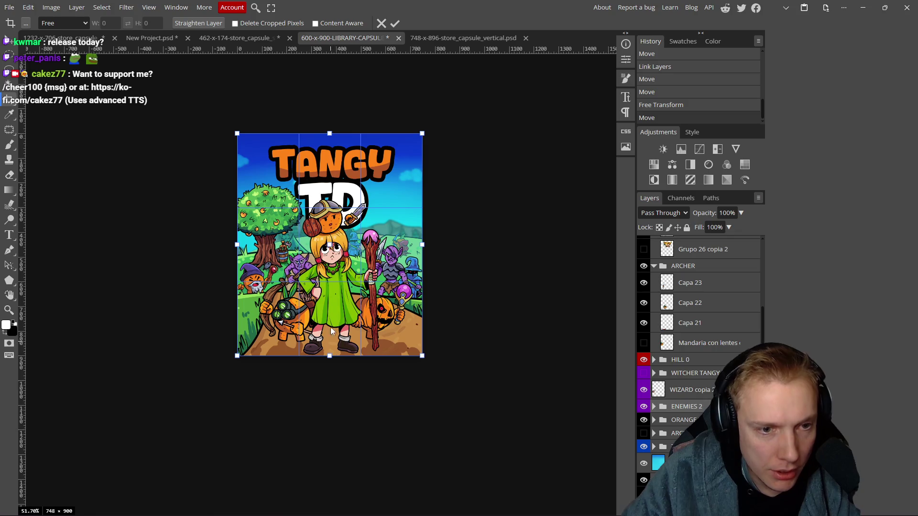
{"action": "left_click_drag", "start_coordinate": [329, 133], "coordinate": [329, 135]}
{"action": "scroll", "coordinate": [326, 137], "scroll_direction": "up", "scroll_amount": 8}
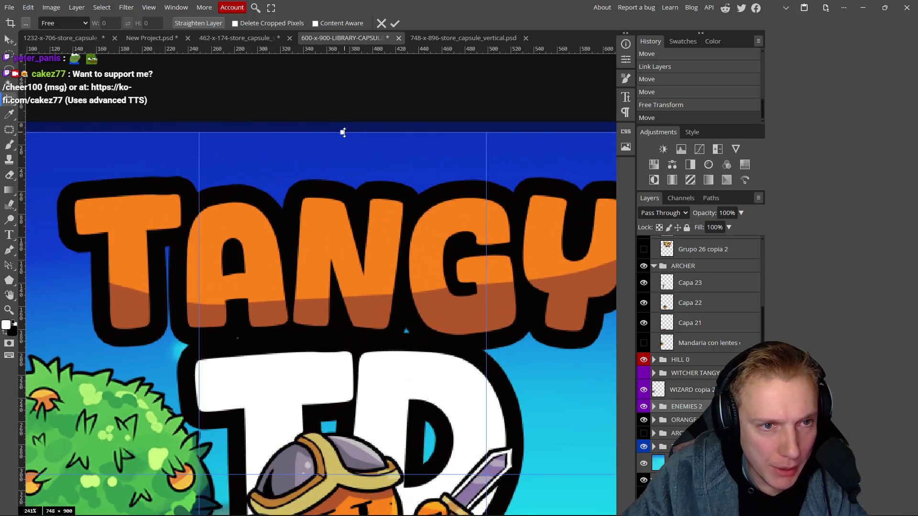
{"action": "left_click_drag", "start_coordinate": [343, 132], "coordinate": [343, 127]}
{"action": "left_click", "coordinate": [395, 23]}
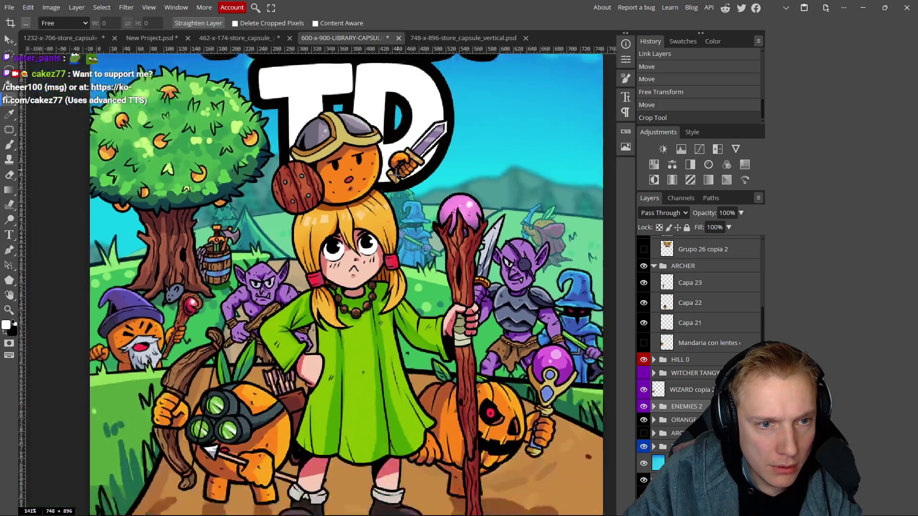
{"action": "scroll", "coordinate": [395, 176], "scroll_direction": "down", "scroll_amount": 4}
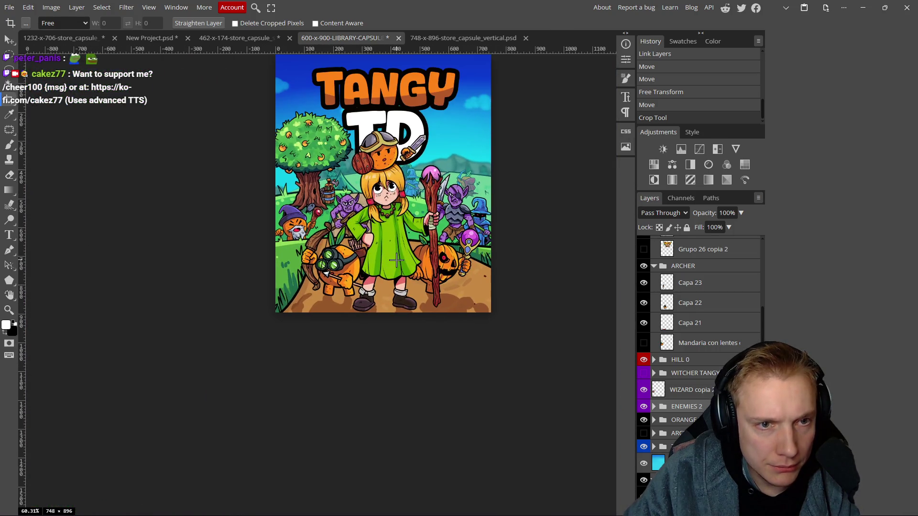
- Start another crop over the whole image, shift the view, and bring up the File menu
{"action": "left_click", "coordinate": [400, 225]}
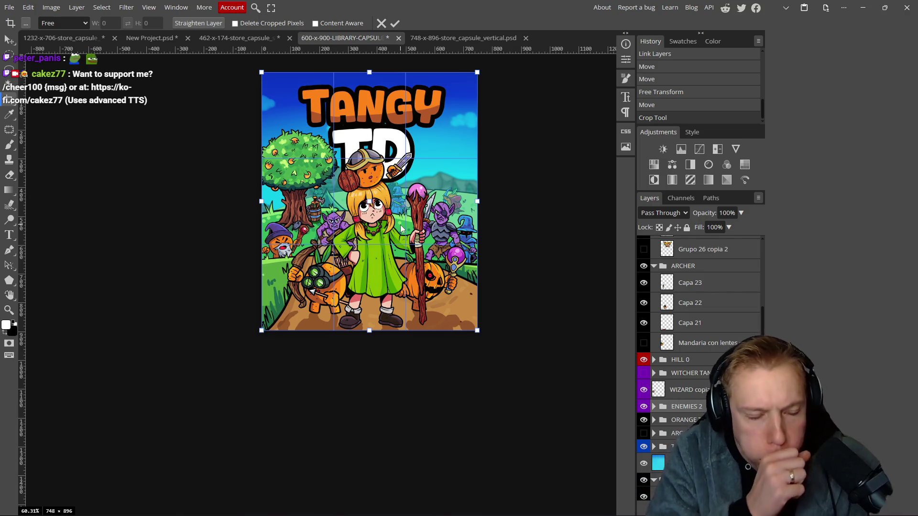
{"action": "left_click_drag", "start_coordinate": [545, 159], "coordinate": [533, 177]}
{"action": "left_click", "coordinate": [9, 7]}
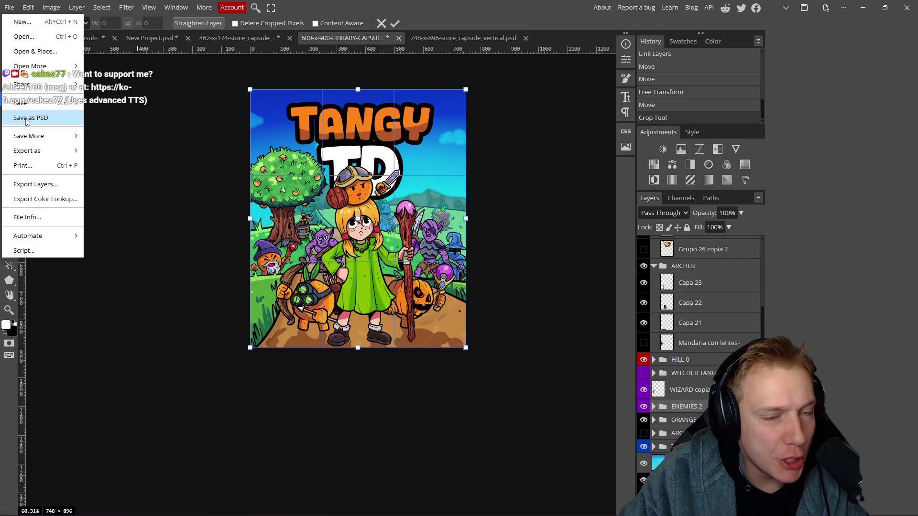
- Save the document as PSD under the 748-x-896-store_capsule_vertical name in the Steam capsule folder
{"action": "left_click", "coordinate": [26, 120]}
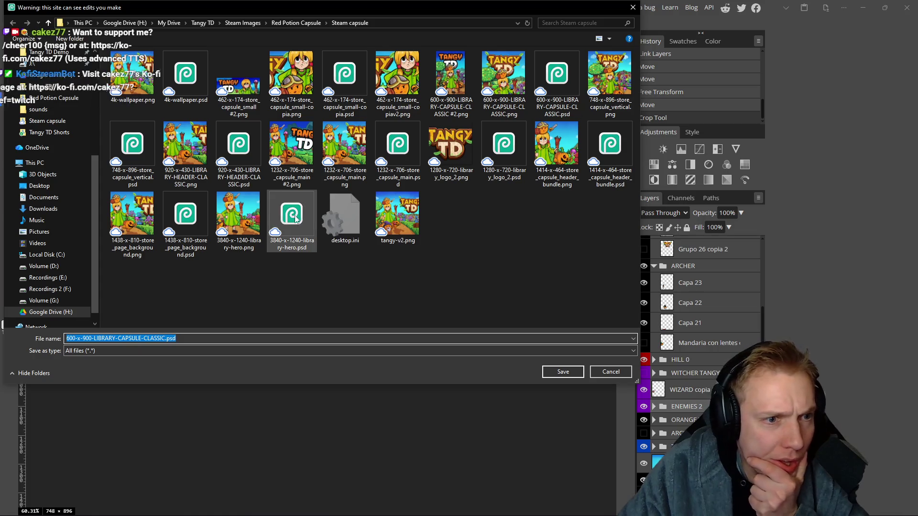
{"action": "left_click", "coordinate": [139, 152]}
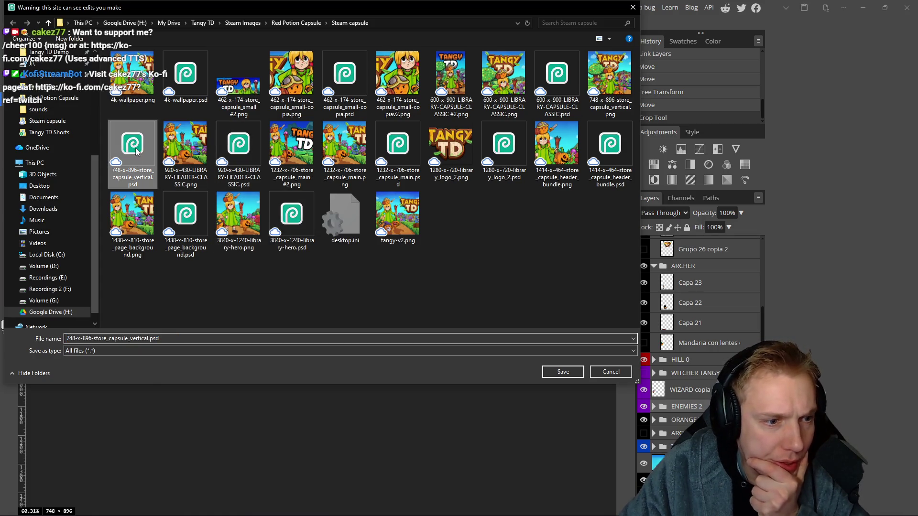
{"action": "left_click", "coordinate": [149, 338]}
{"action": "left_click", "coordinate": [149, 339]}
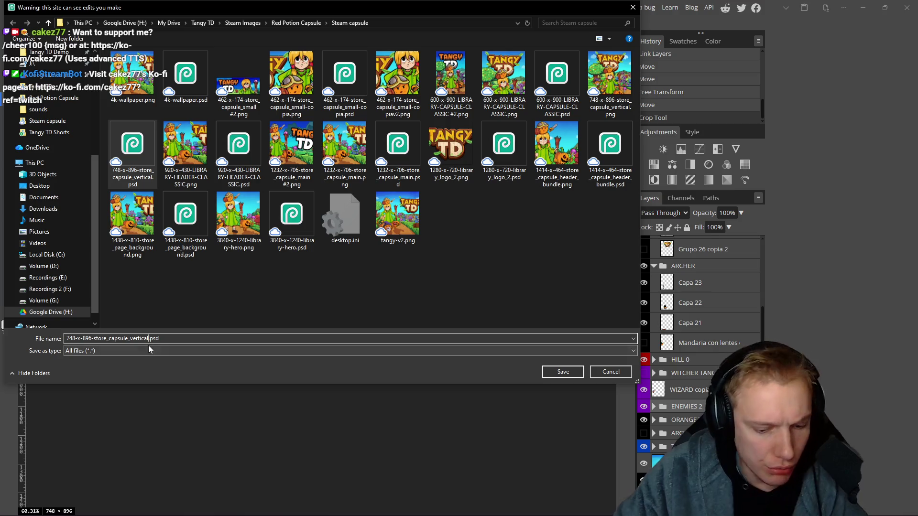
{"action": "type", "text": "#2"}
{"action": "key", "text": "Return"}
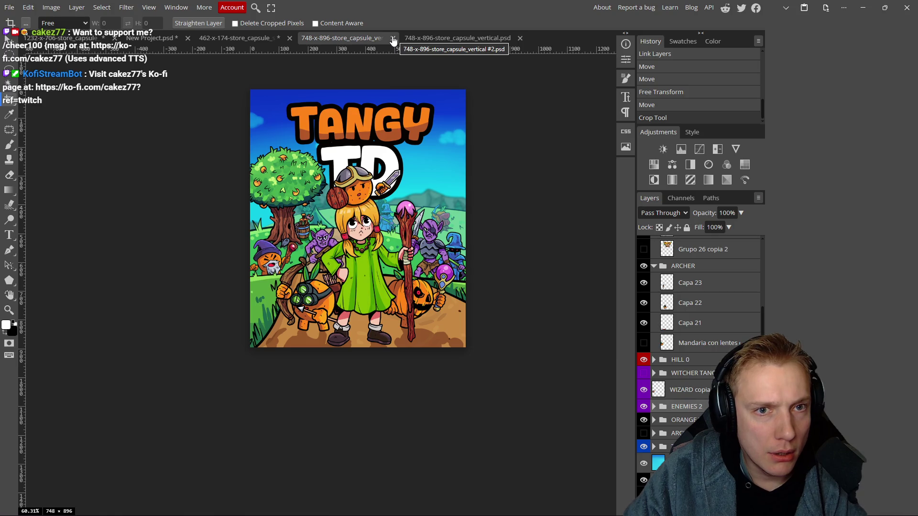
- Leave the crop and export the canvas as a 748×896 PNG via Save for Web
{"action": "left_click", "coordinate": [395, 203]}
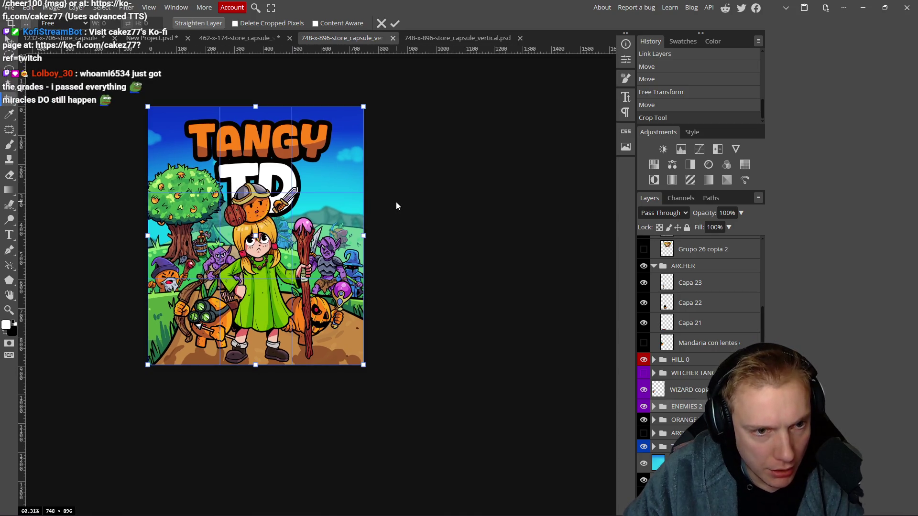
{"action": "key", "text": "v"}
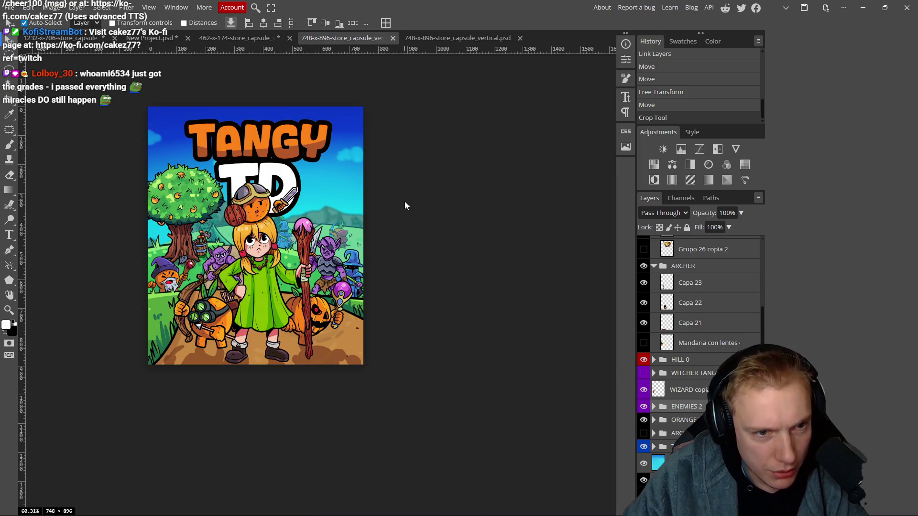
{"action": "key", "text": "ctrl+alt+shift+s"}
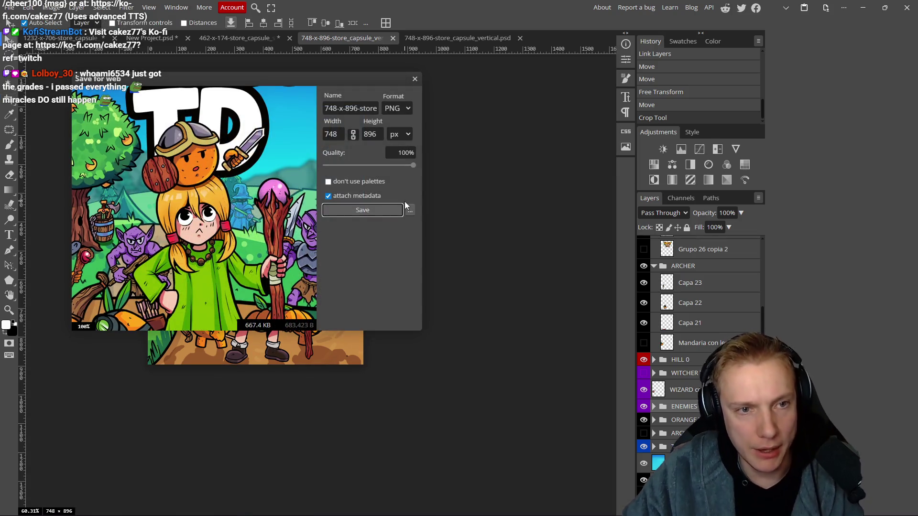
{"action": "mouse_move", "coordinate": [334, 84]}
{"action": "left_mouse_down"}
{"action": "mouse_move", "coordinate": [500, 92]}
{"action": "mouse_move", "coordinate": [481, 100]}
{"action": "left_mouse_up"}
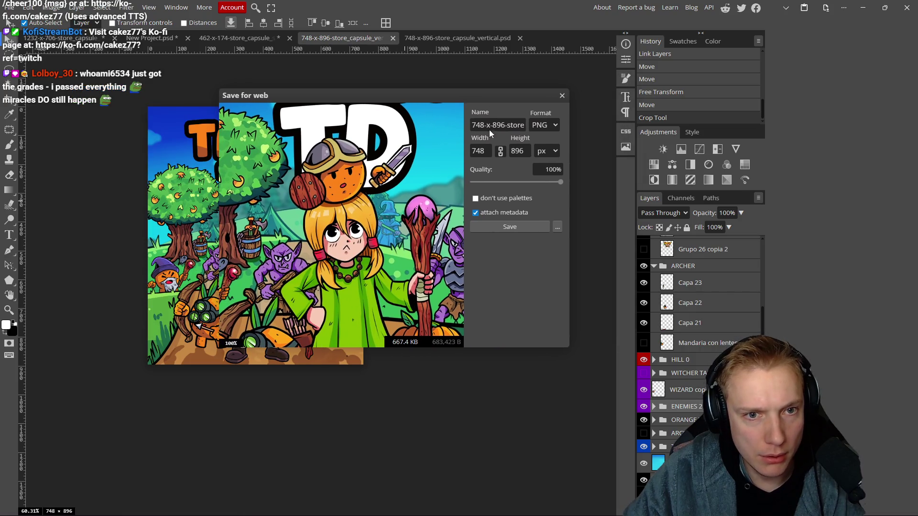
{"action": "left_click", "coordinate": [523, 226]}
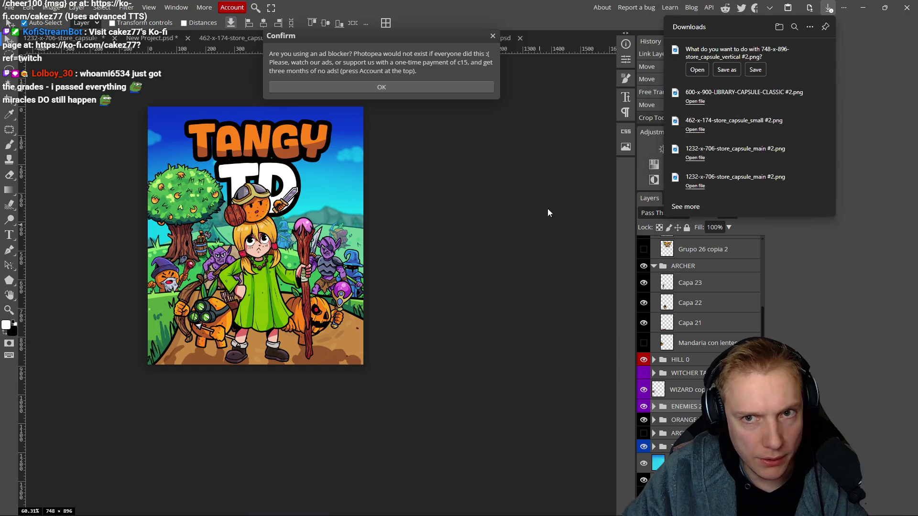
- Save the PNG as 748-x-896-store_capsule_vertical #2.png in Steam capsule and dismiss the notices
{"action": "left_click", "coordinate": [725, 71]}
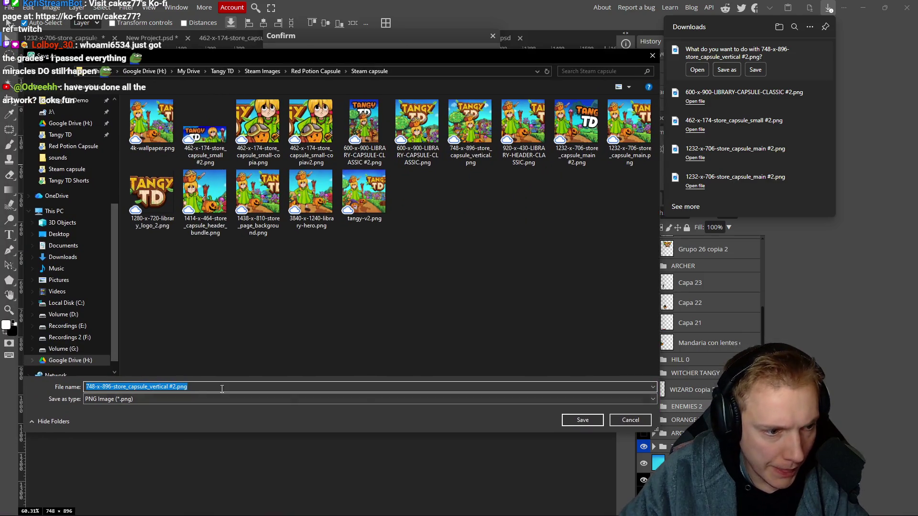
{"action": "left_click", "coordinate": [574, 421]}
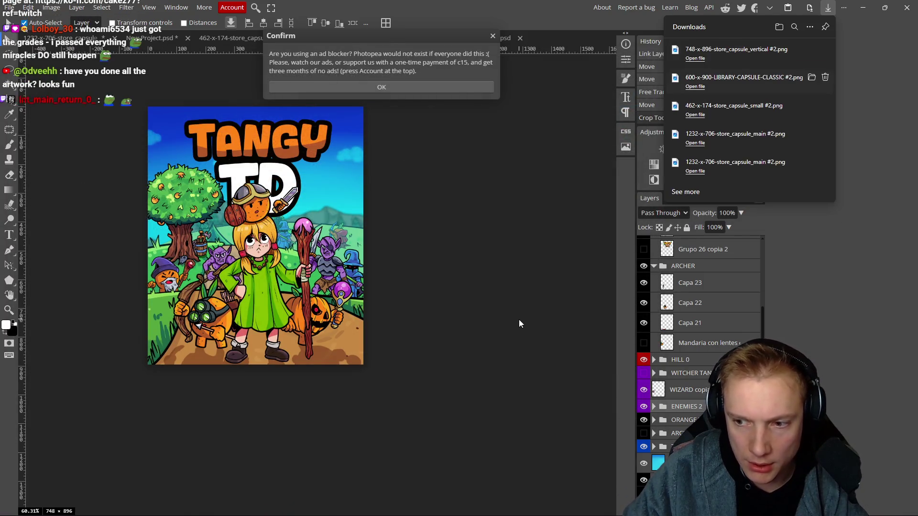
{"action": "left_click", "coordinate": [494, 268]}
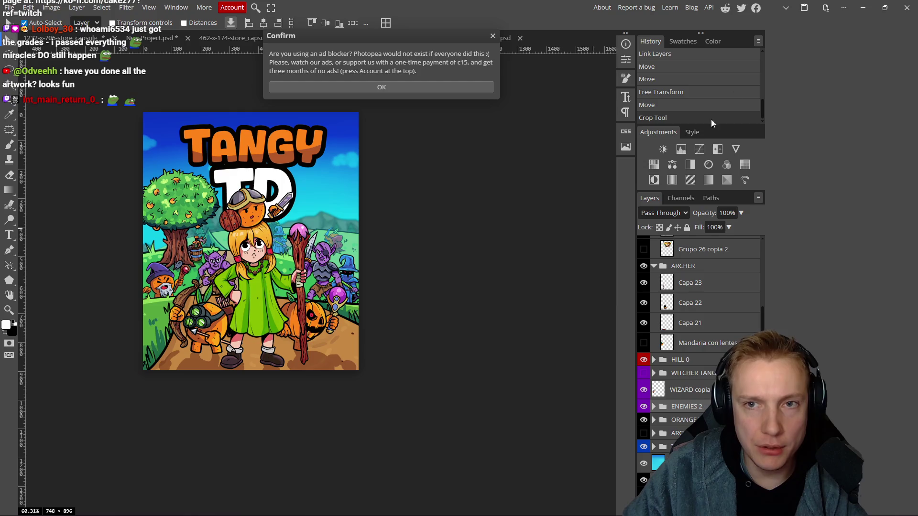
{"action": "left_click", "coordinate": [492, 38]}
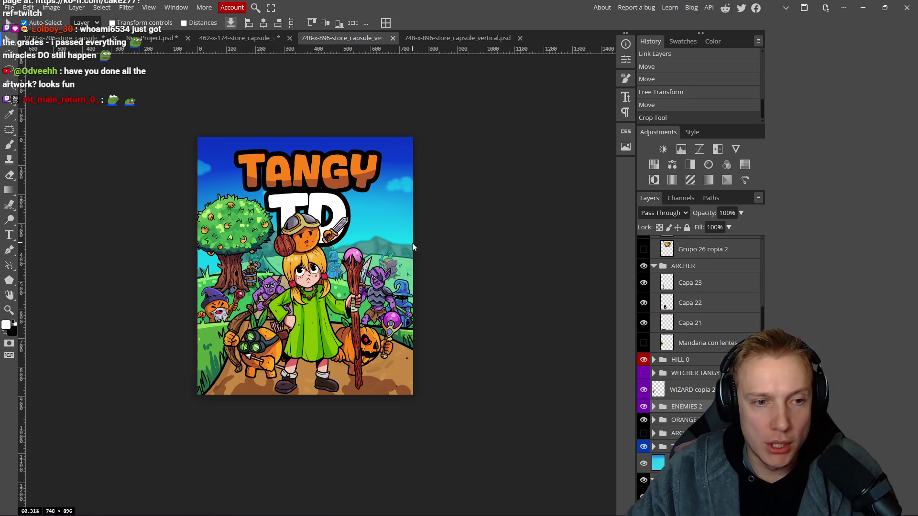
- Pan the canvas up and switch to the Steam capsule folder window
{"action": "left_click_drag", "start_coordinate": [492, 312], "coordinate": [483, 283]}
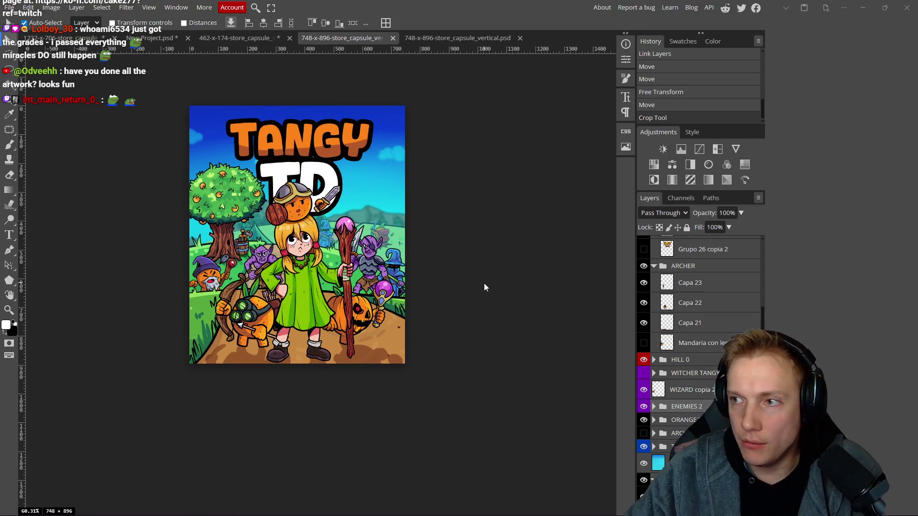
{"action": "key", "text": "alt+Tab"}
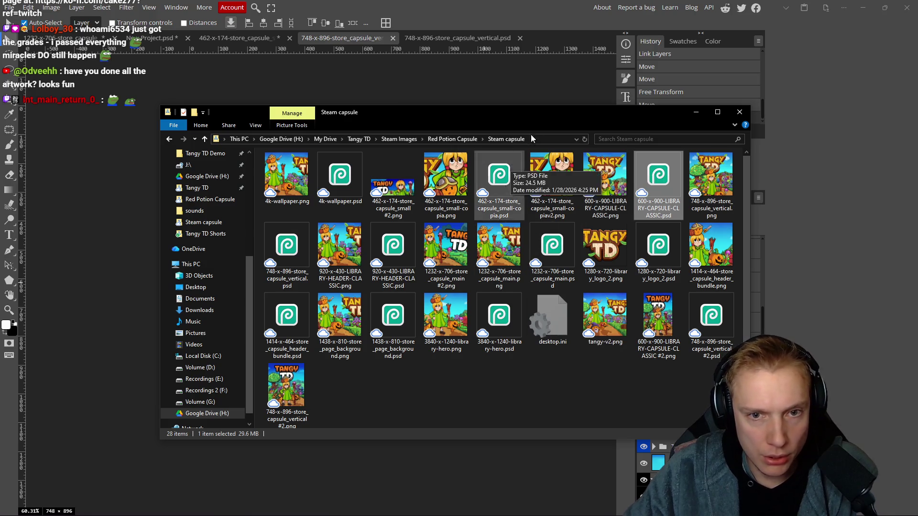
- Refresh the folder and compare 600-x-900-LIBRARY-CAPSULE-CLASSIC #2.png with the original CLASSIC PNG
{"action": "left_click", "coordinate": [584, 139]}
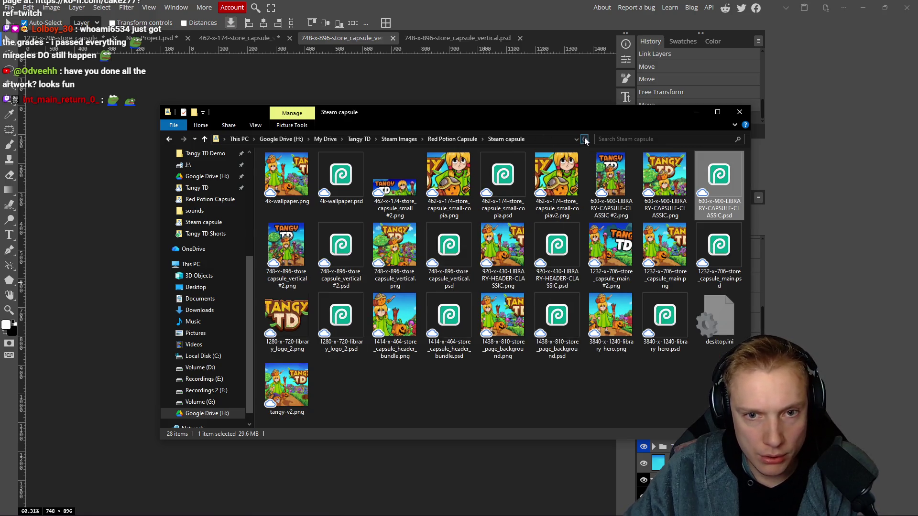
{"action": "double_click", "coordinate": [611, 176]}
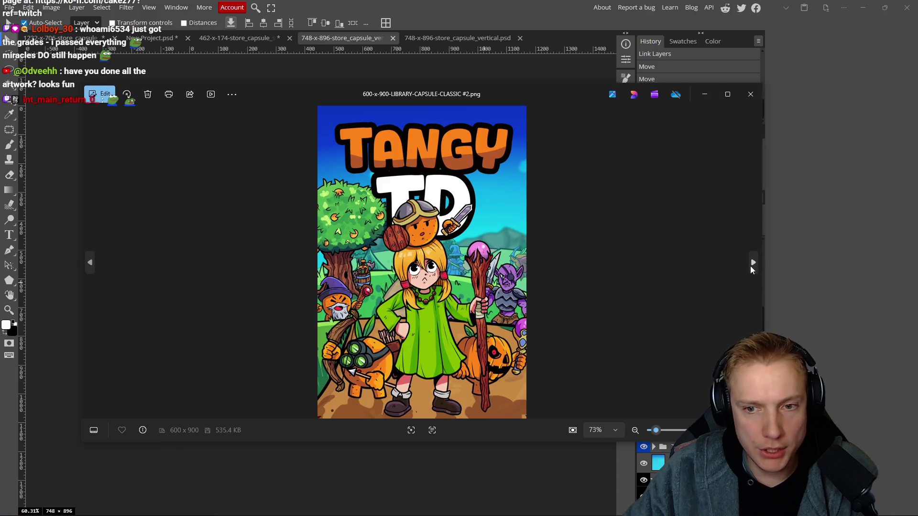
{"action": "left_click", "coordinate": [752, 262]}
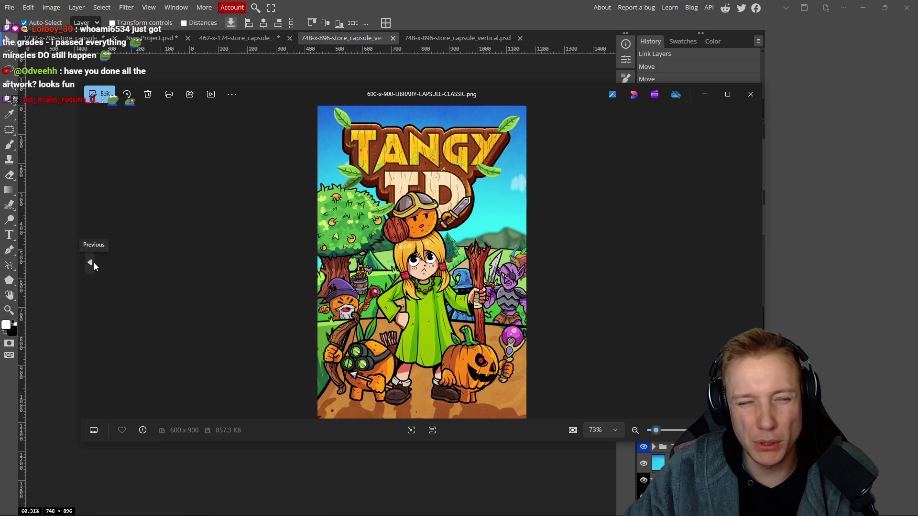
{"action": "left_click", "coordinate": [94, 263]}
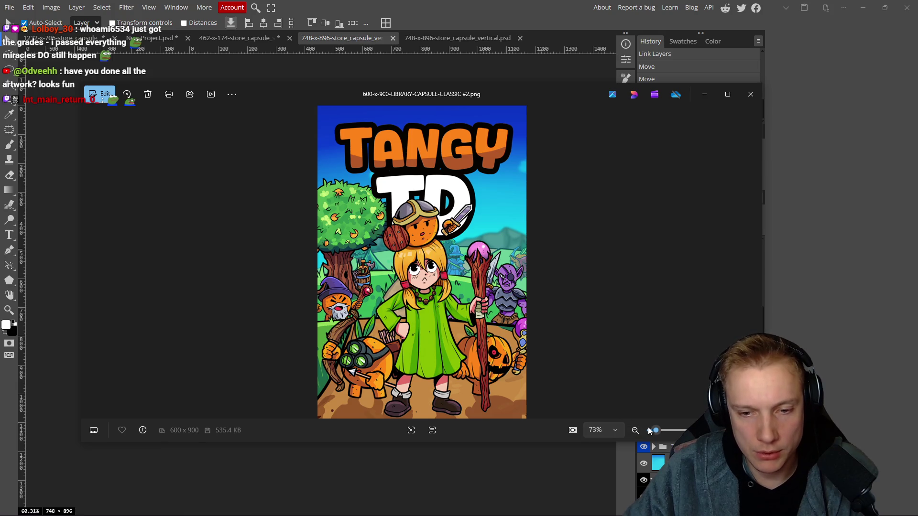
- Zoom far out to preview the capsule small, check the original again, and close the viewer
{"action": "left_click_drag", "start_coordinate": [657, 432], "coordinate": [654, 433]}
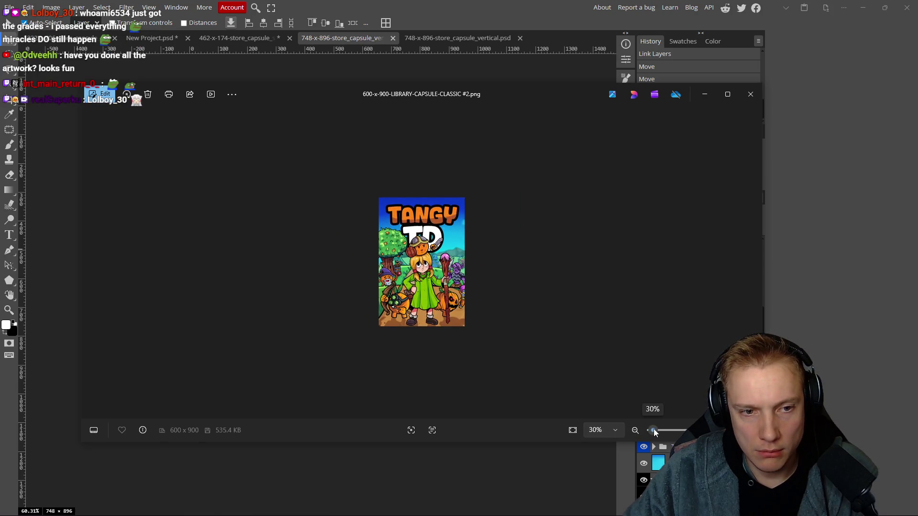
{"action": "left_click_drag", "start_coordinate": [652, 430], "coordinate": [648, 428]}
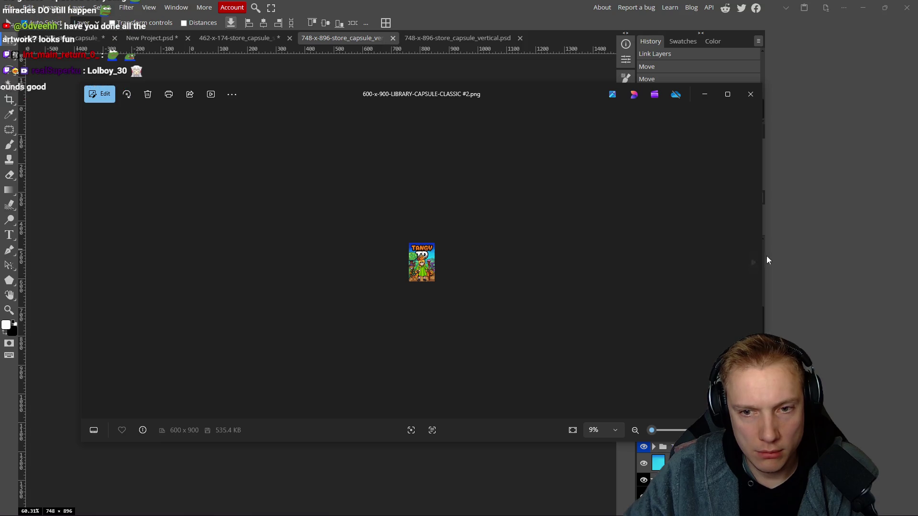
{"action": "left_click", "coordinate": [753, 263]}
{"action": "left_click", "coordinate": [746, 91]}
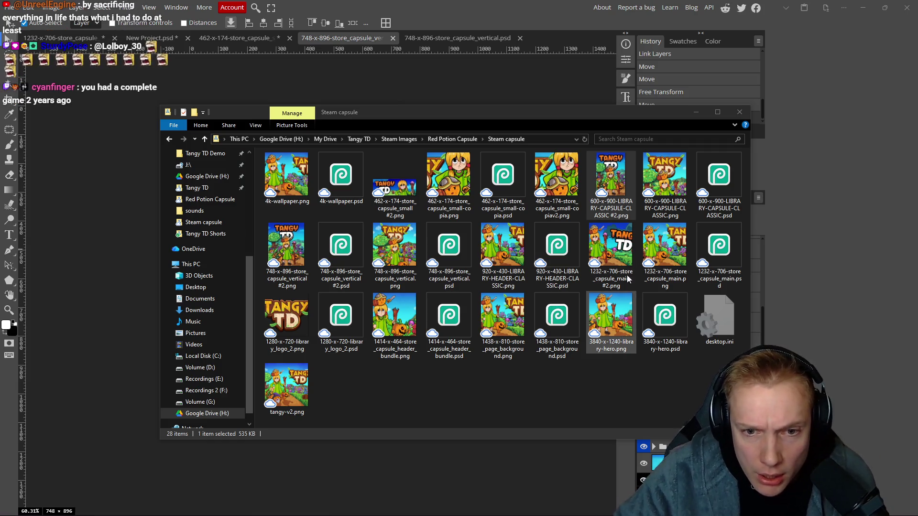
{"action": "double_click", "coordinate": [612, 241]}
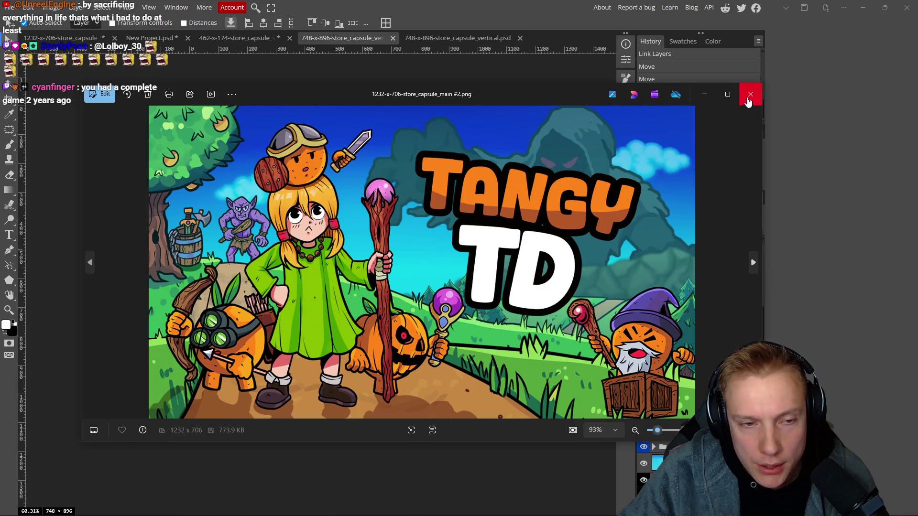
{"action": "left_click", "coordinate": [750, 94]}
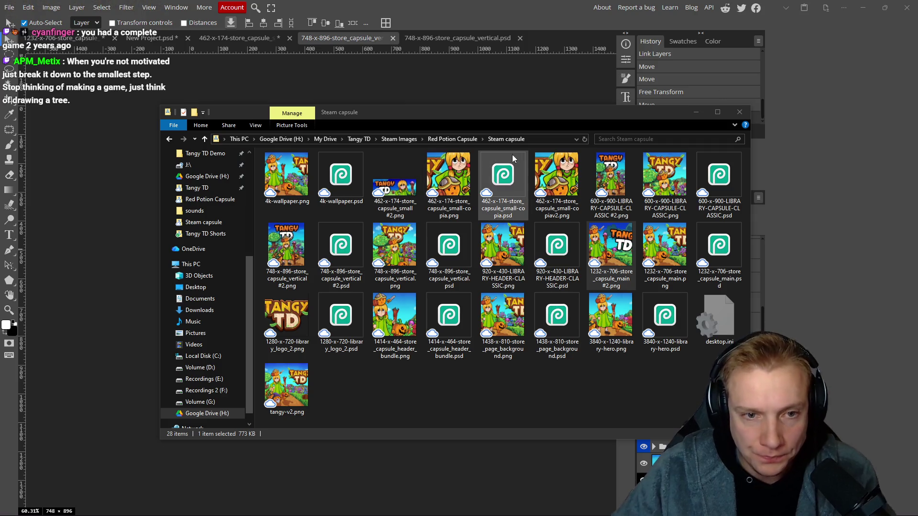
- Move the Explorer window aside, deselect its files, and return to Photopea's File menu
{"action": "mouse_move", "coordinate": [518, 115]}
{"action": "left_mouse_down"}
{"action": "mouse_move", "coordinate": [458, 114]}
{"action": "mouse_move", "coordinate": [463, 92]}
{"action": "left_mouse_up"}
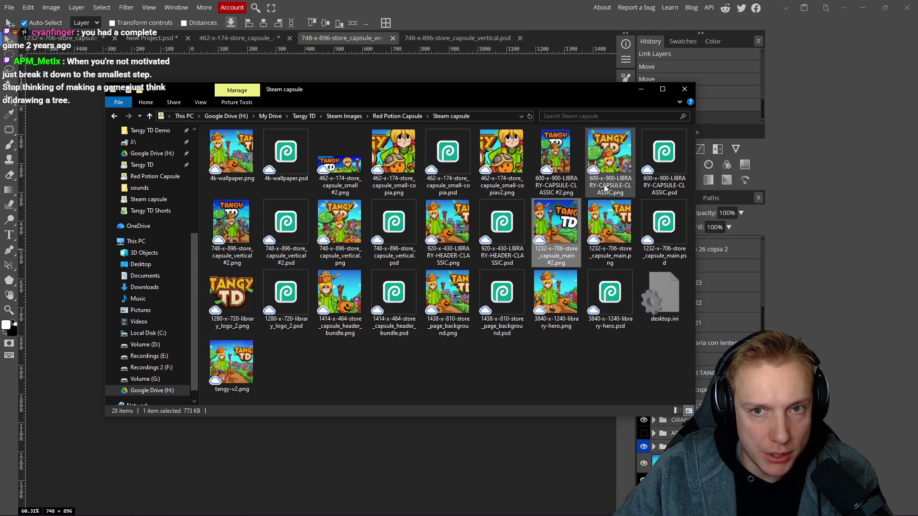
{"action": "left_click", "coordinate": [475, 374]}
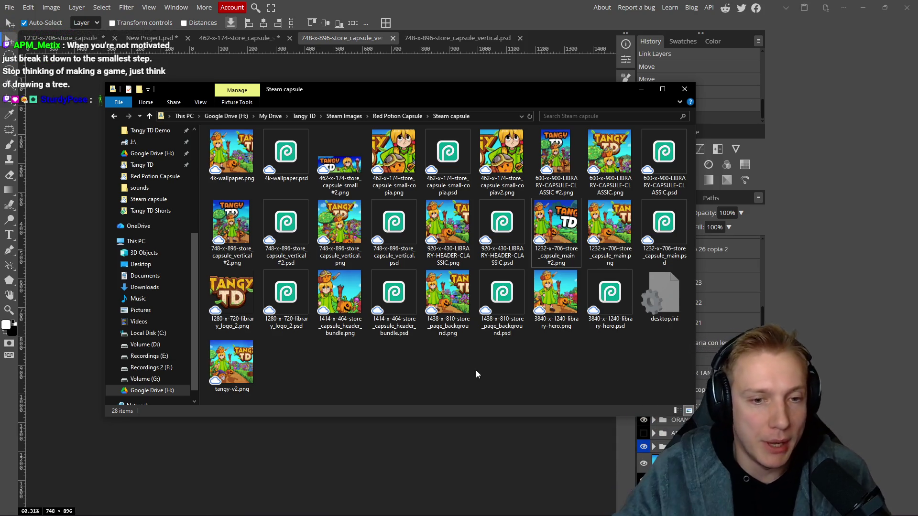
{"action": "left_click", "coordinate": [11, 8]}
{"action": "left_click", "coordinate": [11, 9]}
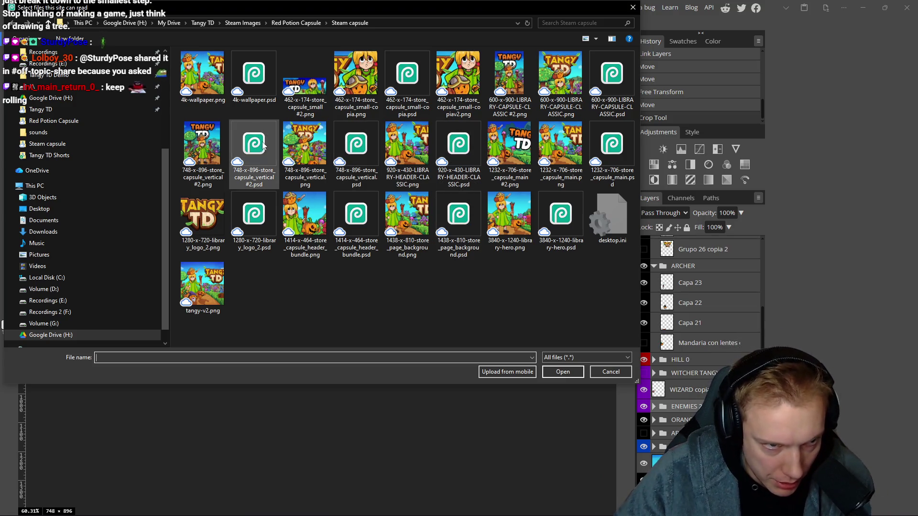
- Open 920-x-430-LIBRARY-HEADER-CLASSIC.psd from the Steam capsule folder
{"action": "left_click", "coordinate": [460, 141]}
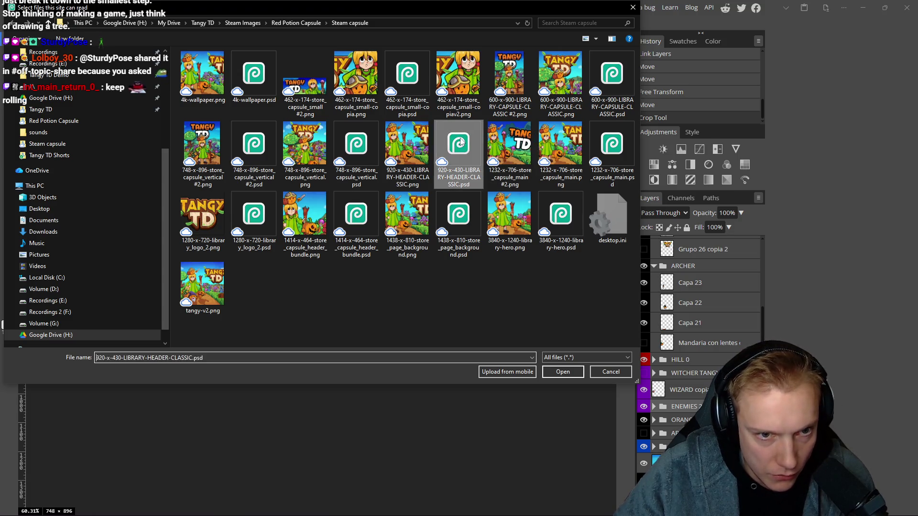
{"action": "double_click", "coordinate": [460, 140]}
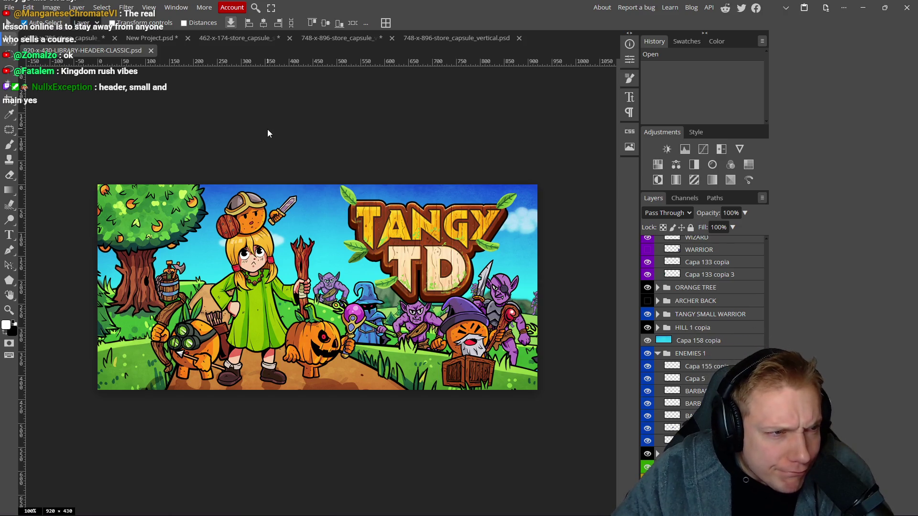
- Check the girl's layer in the 1232x706 capsule document, then return to the 920x430 header
{"action": "key", "text": "alt+Tab"}
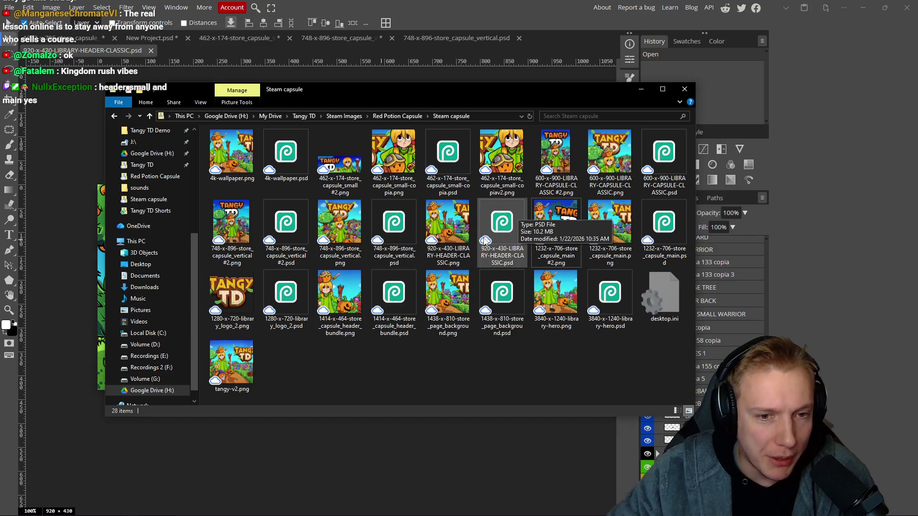
{"action": "left_click", "coordinate": [38, 90]}
{"action": "scroll", "coordinate": [276, 148], "scroll_direction": "down", "scroll_amount": 1}
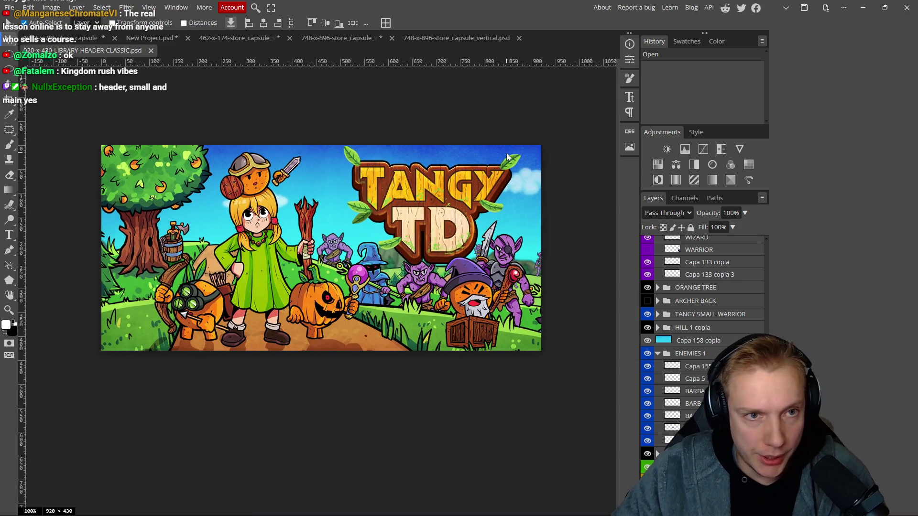
{"action": "left_click", "coordinate": [75, 40]}
{"action": "scroll", "coordinate": [279, 274], "scroll_direction": "down", "scroll_amount": 1}
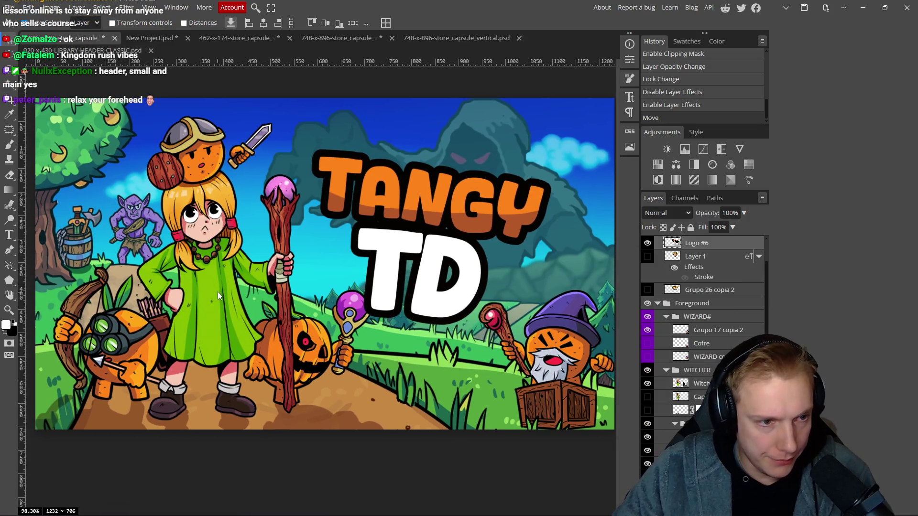
{"action": "left_click", "coordinate": [218, 290]}
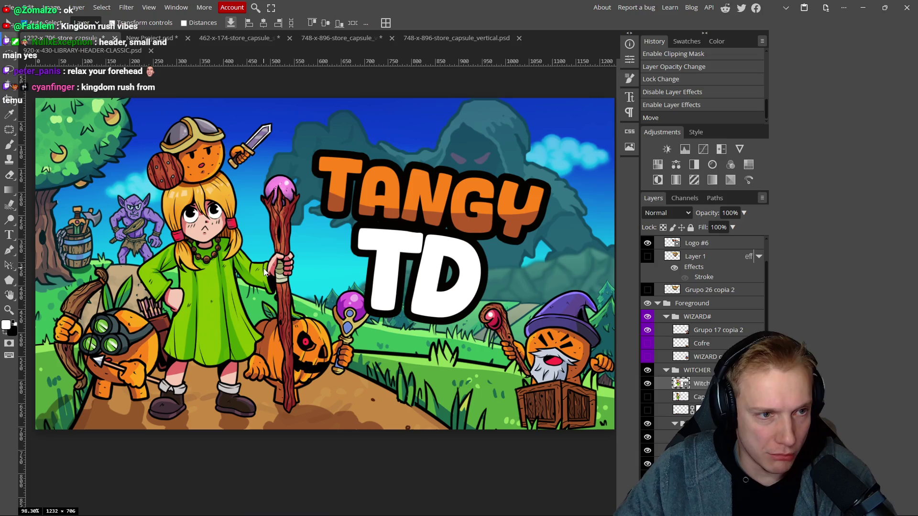
{"action": "left_click", "coordinate": [101, 51]}
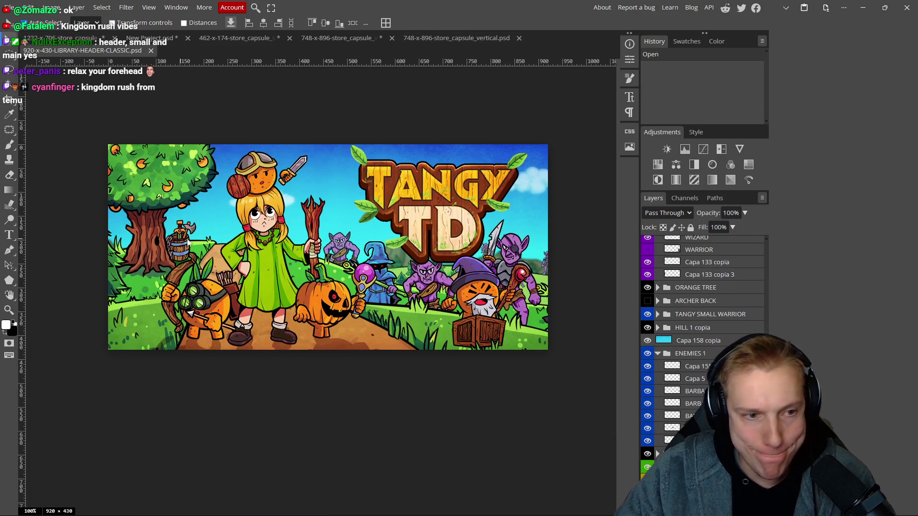
- Hide and delete the FX overlay folder, then duplicate the girl's layer with Ctrl+J
{"action": "left_click", "coordinate": [270, 243], "text": "ctrl"}
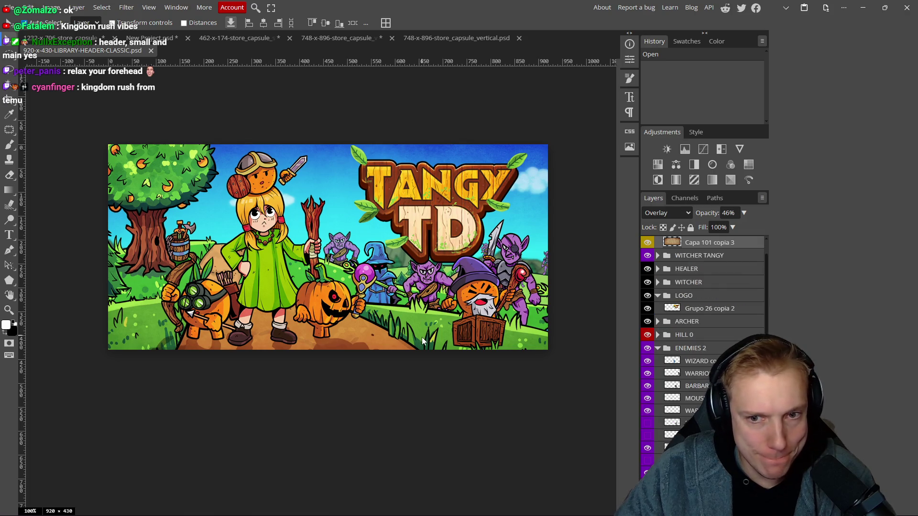
{"action": "scroll", "coordinate": [693, 269], "scroll_direction": "up", "scroll_amount": 1}
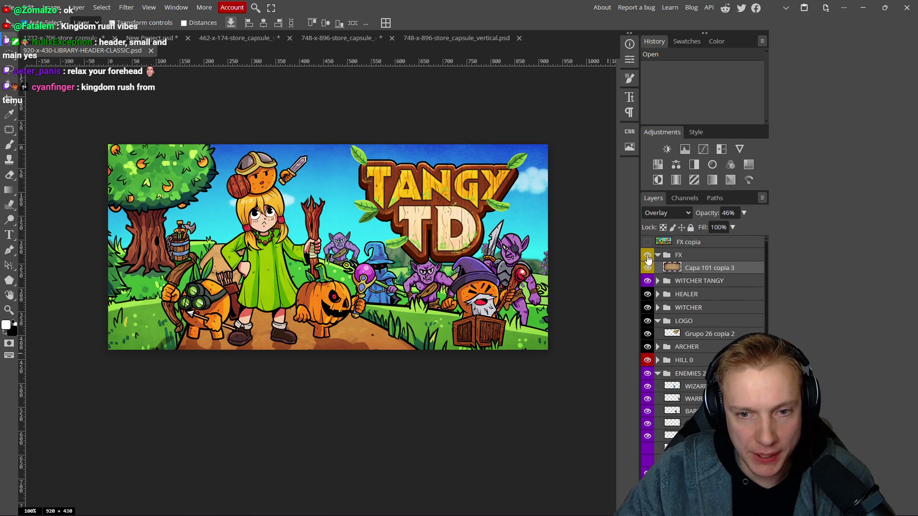
{"action": "left_click", "coordinate": [648, 258]}
{"action": "left_click", "coordinate": [707, 258]}
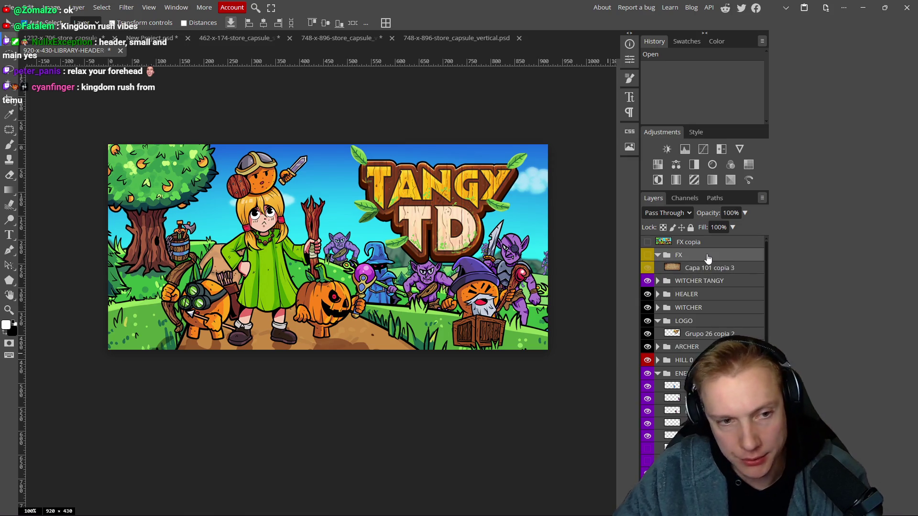
{"action": "key", "text": "Delete"}
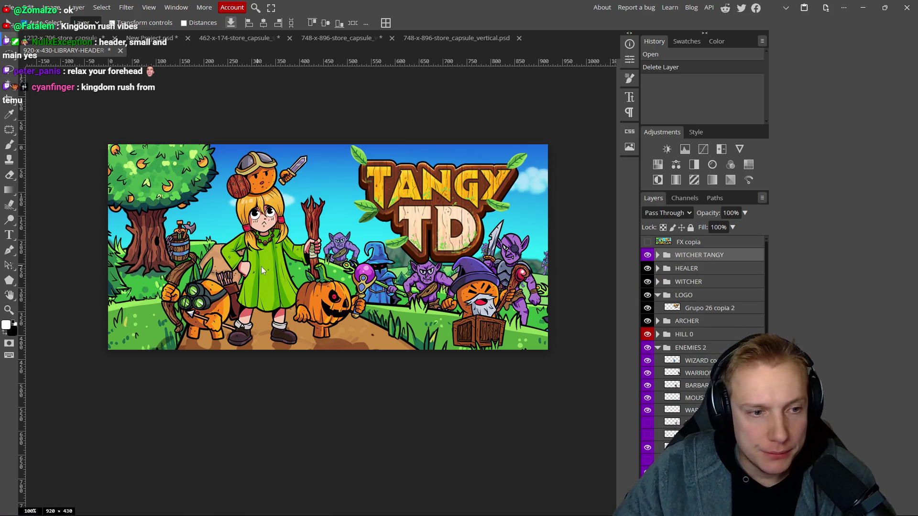
{"action": "left_click", "coordinate": [260, 268]}
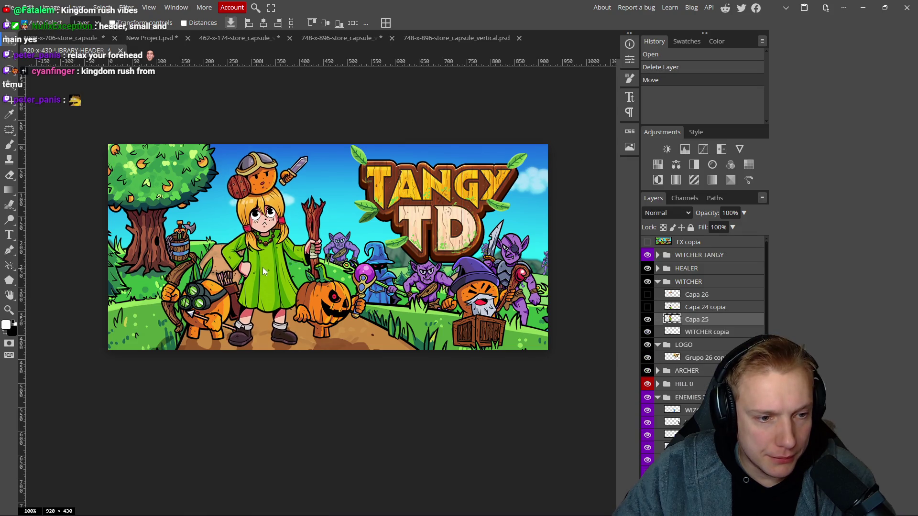
{"action": "key", "text": "ctrl+j"}
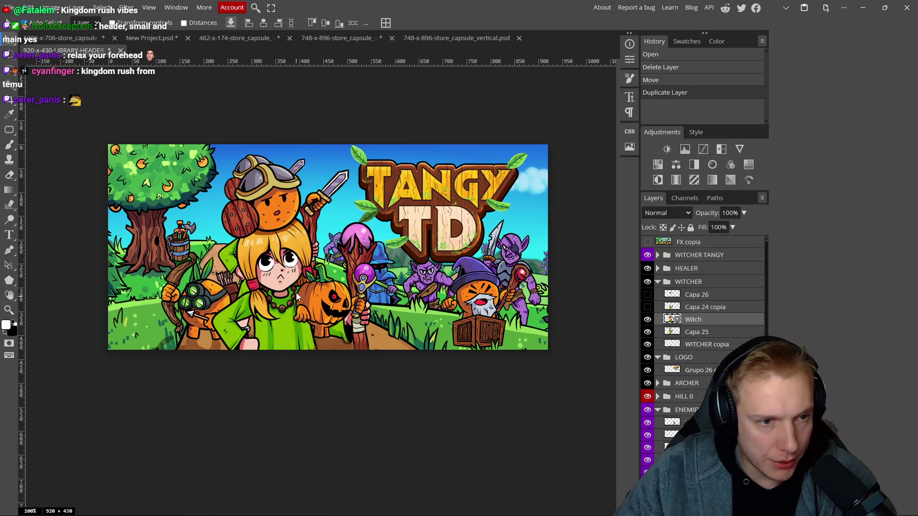
- Free-transform the Witch copy to about 14.2% scale and set it over the original girl at left
{"action": "key", "text": "ctrl+t"}
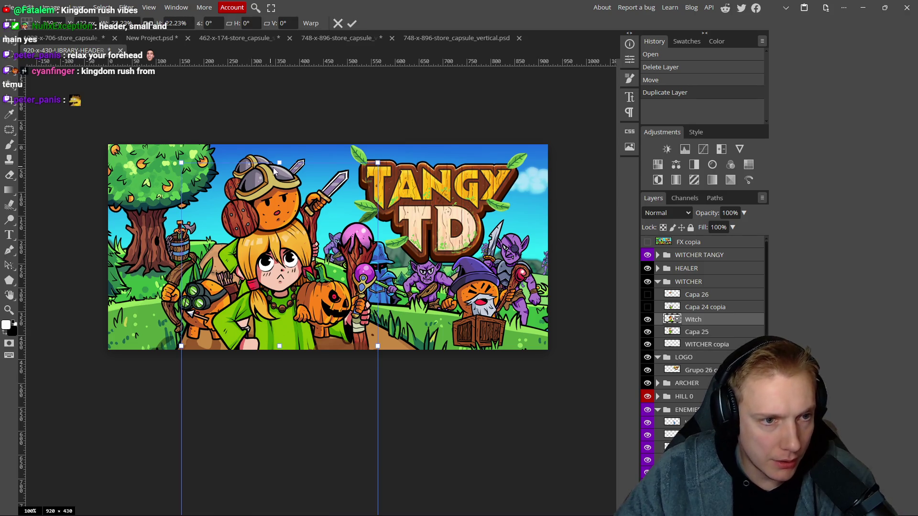
{"action": "mouse_move", "coordinate": [266, 247]}
{"action": "left_mouse_down"}
{"action": "mouse_move", "coordinate": [234, 206]}
{"action": "mouse_move", "coordinate": [268, 215]}
{"action": "mouse_move", "coordinate": [262, 175]}
{"action": "left_mouse_up"}
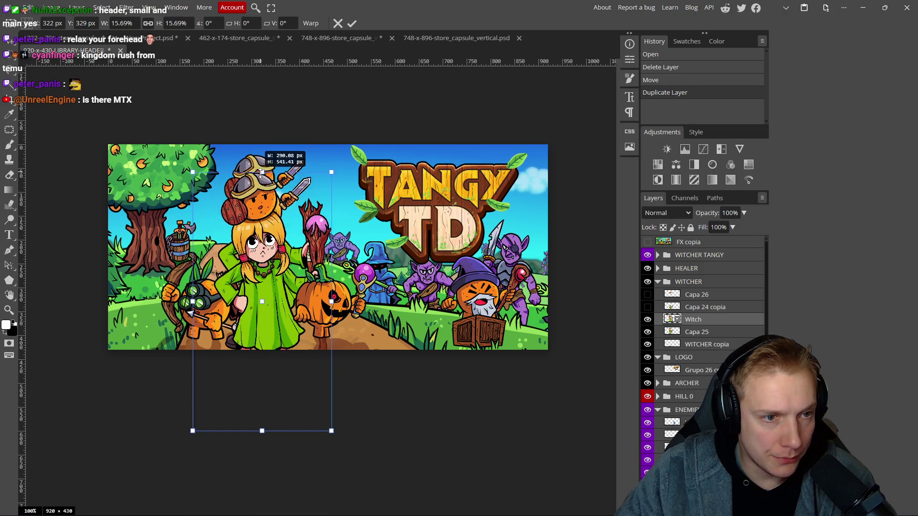
{"action": "left_click_drag", "start_coordinate": [256, 243], "coordinate": [253, 217]}
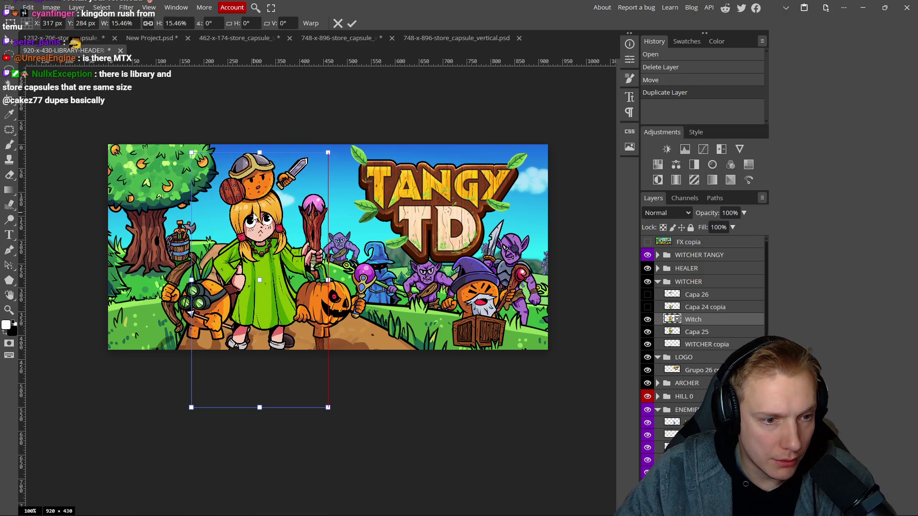
{"action": "mouse_move", "coordinate": [259, 152]}
{"action": "left_mouse_down"}
{"action": "mouse_move", "coordinate": [261, 164]}
{"action": "mouse_move", "coordinate": [261, 154]}
{"action": "left_mouse_up"}
{"action": "scroll", "coordinate": [280, 234], "scroll_direction": "up", "scroll_amount": 5}
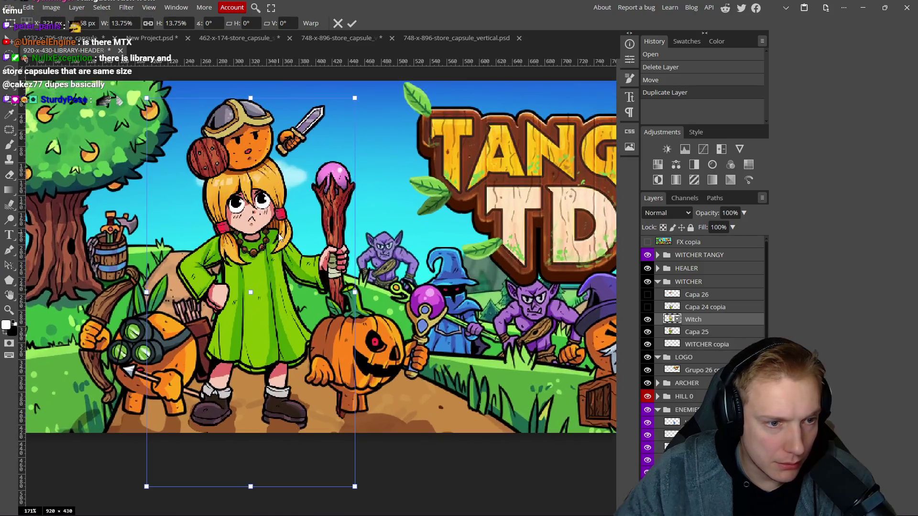
{"action": "left_click_drag", "start_coordinate": [354, 291], "coordinate": [360, 291]}
{"action": "mouse_move", "coordinate": [291, 295]}
{"action": "left_mouse_down"}
{"action": "mouse_move", "coordinate": [201, 308]}
{"action": "mouse_move", "coordinate": [287, 298]}
{"action": "left_mouse_up"}
{"action": "left_click_drag", "start_coordinate": [356, 295], "coordinate": [358, 295]}
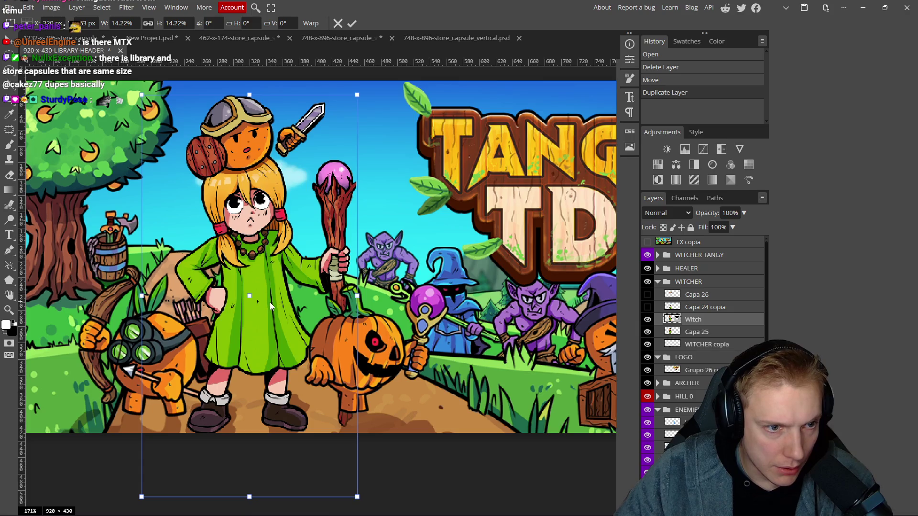
{"action": "left_click_drag", "start_coordinate": [270, 300], "coordinate": [271, 299]}
{"action": "key", "text": "Return"}
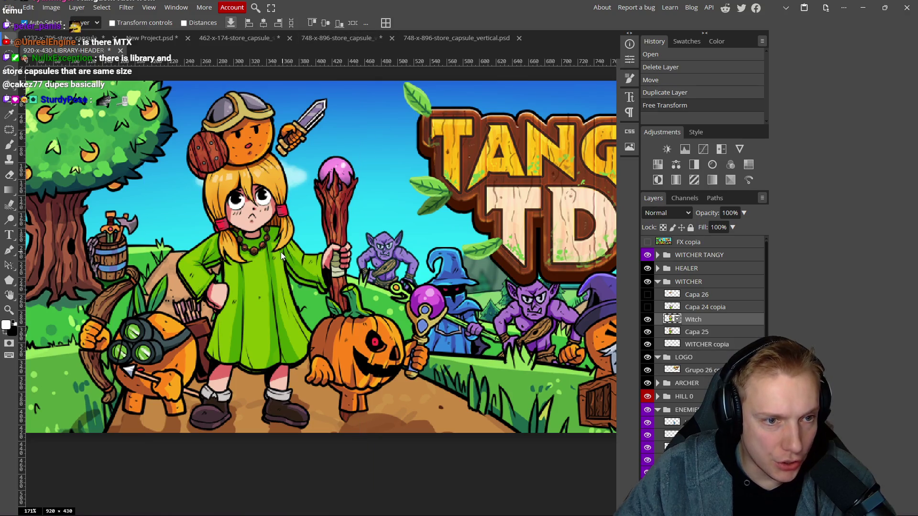
{"action": "left_click", "coordinate": [648, 320]}
- Compare the header with and without the Witch layer, then nudge the girl up slightly
{"action": "left_click", "coordinate": [648, 320]}
{"action": "left_click", "coordinate": [648, 321]}
{"action": "left_click", "coordinate": [648, 320]}
{"action": "left_click", "coordinate": [648, 321]}
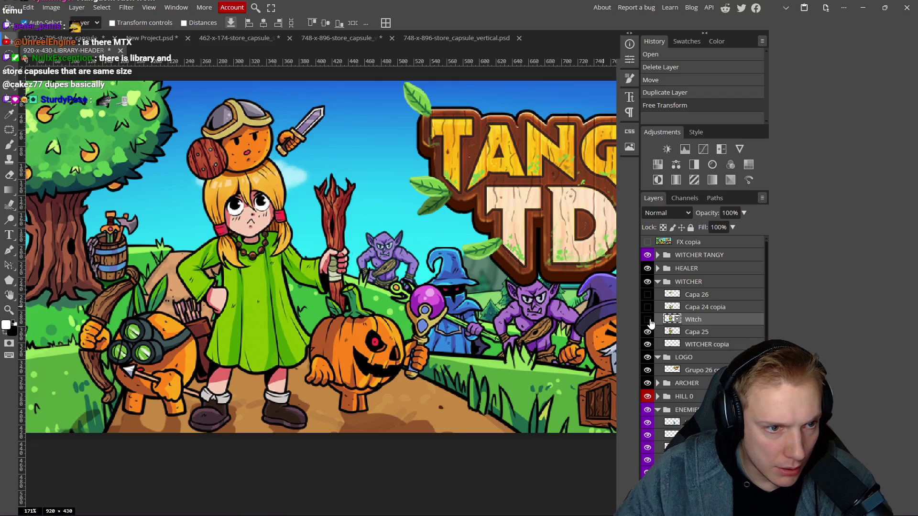
{"action": "left_click", "coordinate": [648, 320]}
{"action": "left_click", "coordinate": [648, 321]}
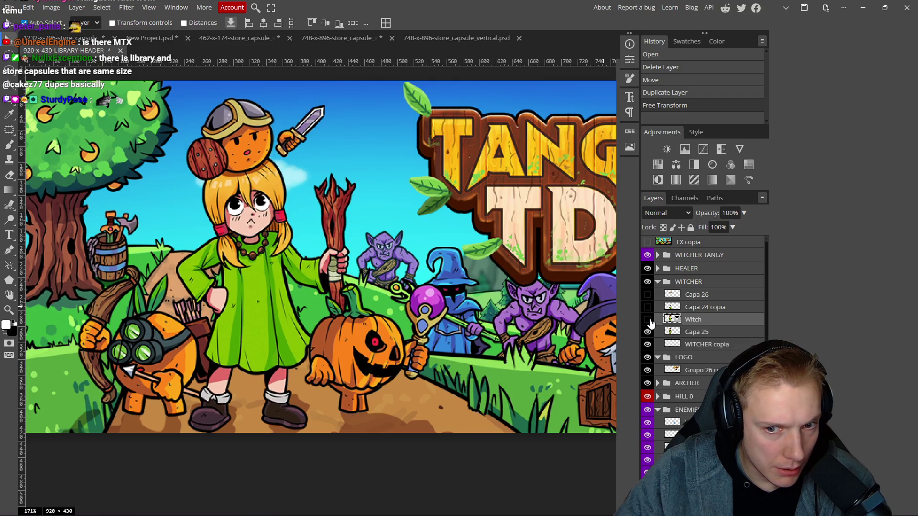
{"action": "left_click", "coordinate": [649, 321]}
{"action": "scroll", "coordinate": [280, 285], "scroll_direction": "down", "scroll_amount": 5}
{"action": "scroll", "coordinate": [262, 314], "scroll_direction": "up", "scroll_amount": 5}
{"action": "left_click_drag", "start_coordinate": [291, 293], "coordinate": [291, 289]}
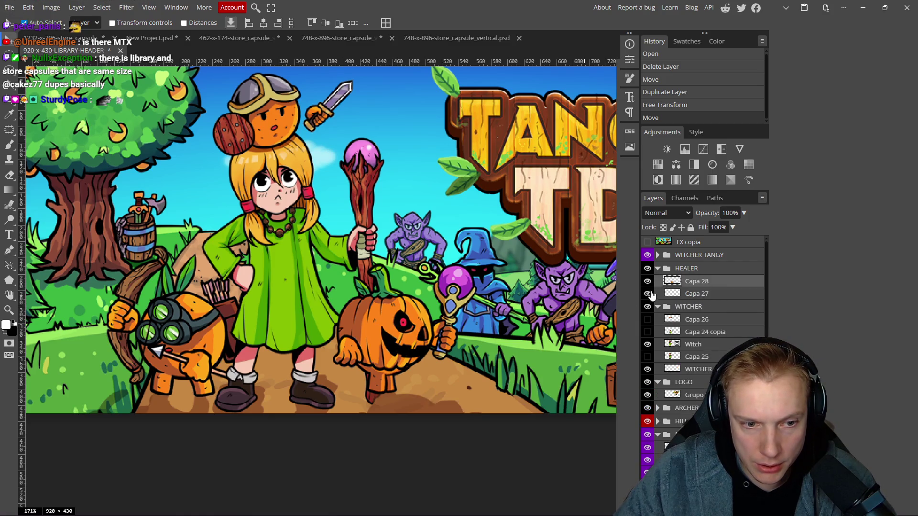
- Move the WITCHER group above HEALER so the girl's staff overlaps the pumpkin
{"action": "left_click", "coordinate": [717, 294], "text": "ctrl"}
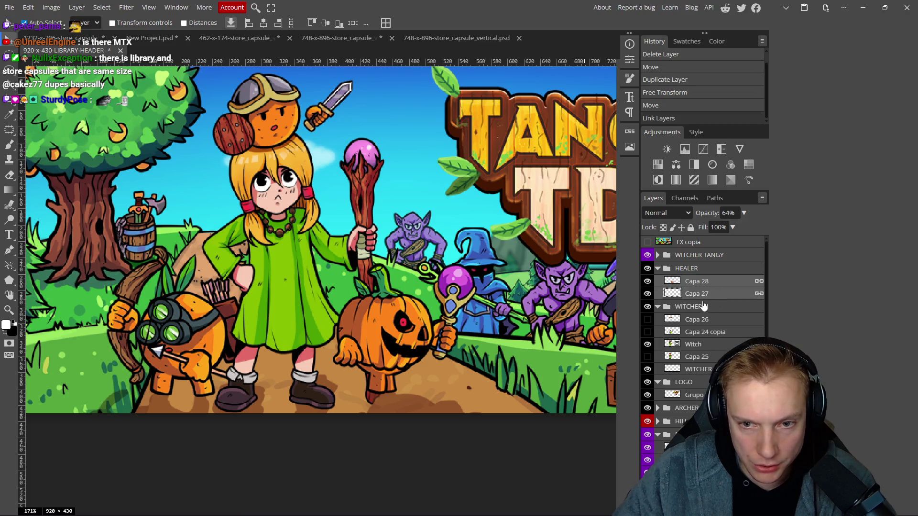
{"action": "left_click_drag", "start_coordinate": [693, 308], "coordinate": [693, 264]}
{"action": "left_click_drag", "start_coordinate": [388, 302], "coordinate": [394, 326]}
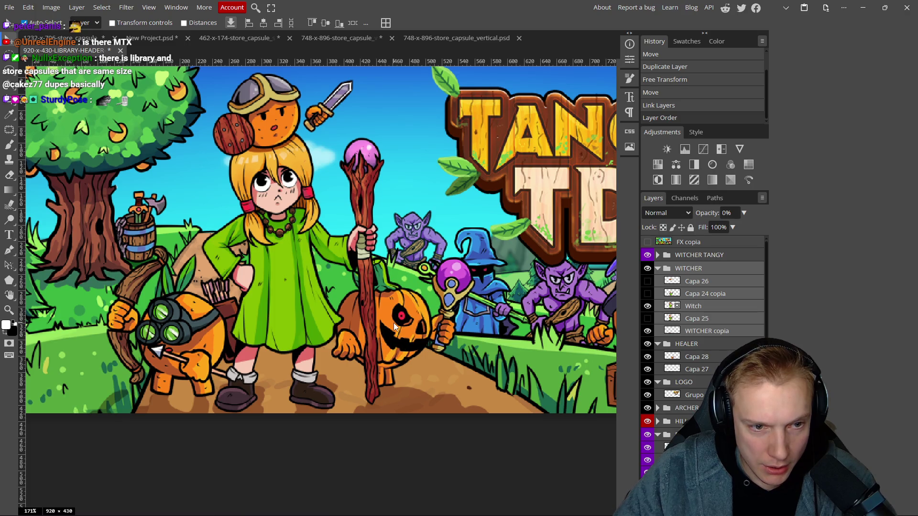
{"action": "left_click", "coordinate": [394, 326]}
- Link the ARCHER group's layers and move the archer up and to the right
{"action": "left_click", "coordinate": [175, 339]}
{"action": "left_click", "coordinate": [156, 350]}
{"action": "left_click", "coordinate": [433, 387]}
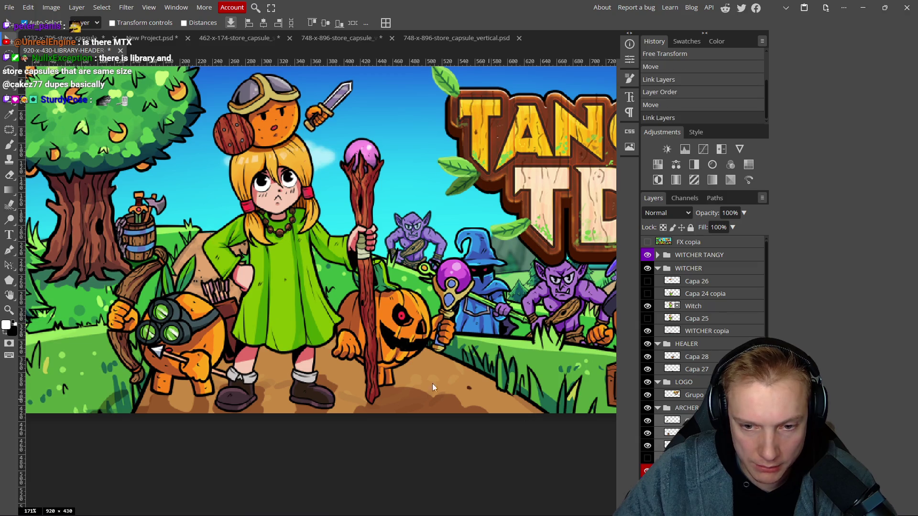
{"action": "left_click_drag", "start_coordinate": [171, 347], "coordinate": [190, 329]}
- Shift the crate wizard right and the Tangy TD logo left, and raise the purple sword goblin
{"action": "scroll", "coordinate": [191, 328], "scroll_direction": "down", "scroll_amount": 3}
{"action": "scroll", "coordinate": [145, 254], "scroll_direction": "up", "scroll_amount": 1}
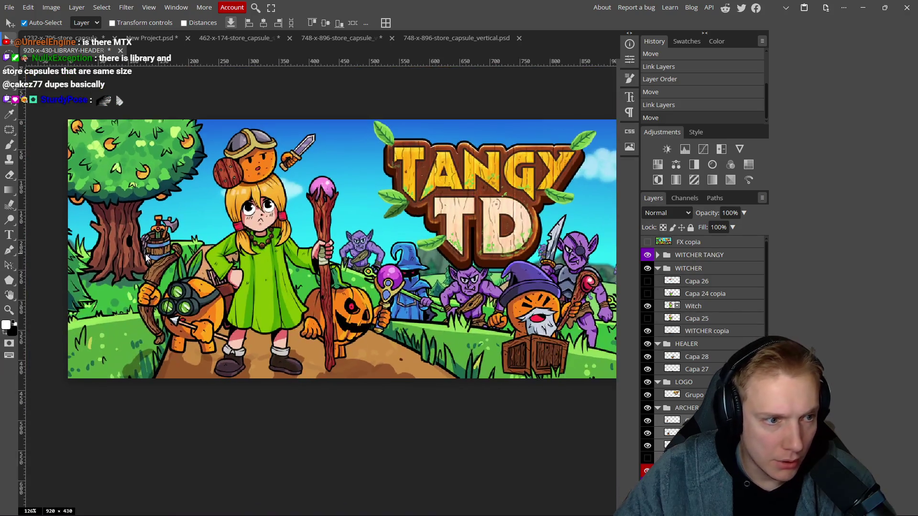
{"action": "scroll", "coordinate": [185, 265], "scroll_direction": "down", "scroll_amount": 2}
{"action": "scroll", "coordinate": [302, 277], "scroll_direction": "up", "scroll_amount": 2}
{"action": "scroll", "coordinate": [345, 281], "scroll_direction": "down", "scroll_amount": 1}
{"action": "scroll", "coordinate": [345, 281], "scroll_direction": "up", "scroll_amount": 1}
{"action": "scroll", "coordinate": [430, 325], "scroll_direction": "up", "scroll_amount": 1}
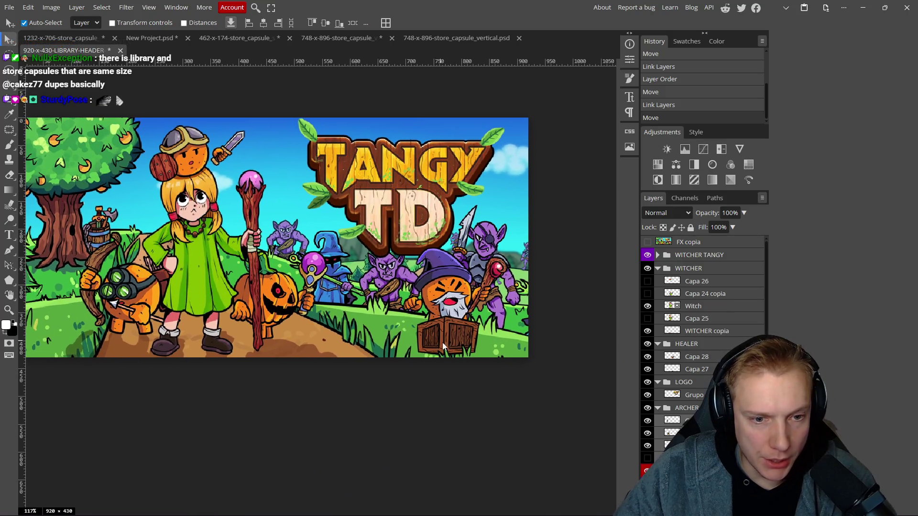
{"action": "left_click_drag", "start_coordinate": [448, 336], "coordinate": [458, 338]}
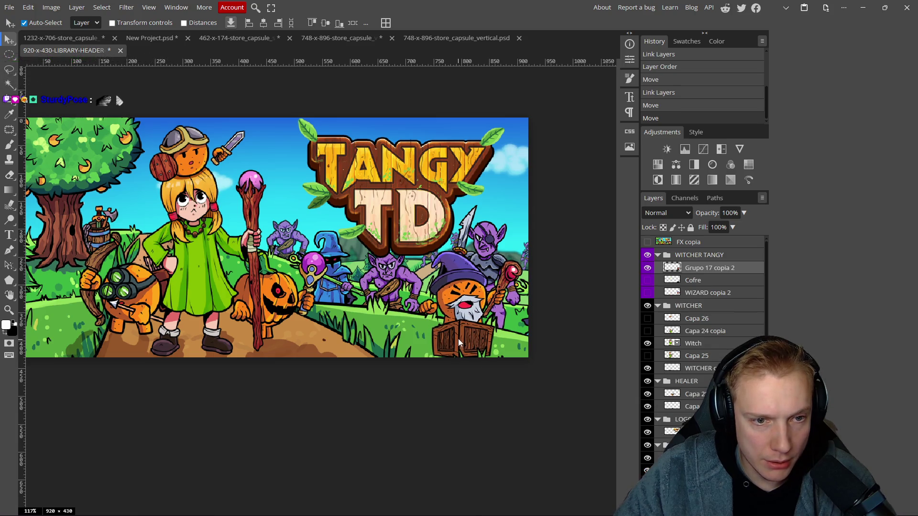
{"action": "left_click_drag", "start_coordinate": [410, 196], "coordinate": [385, 203]}
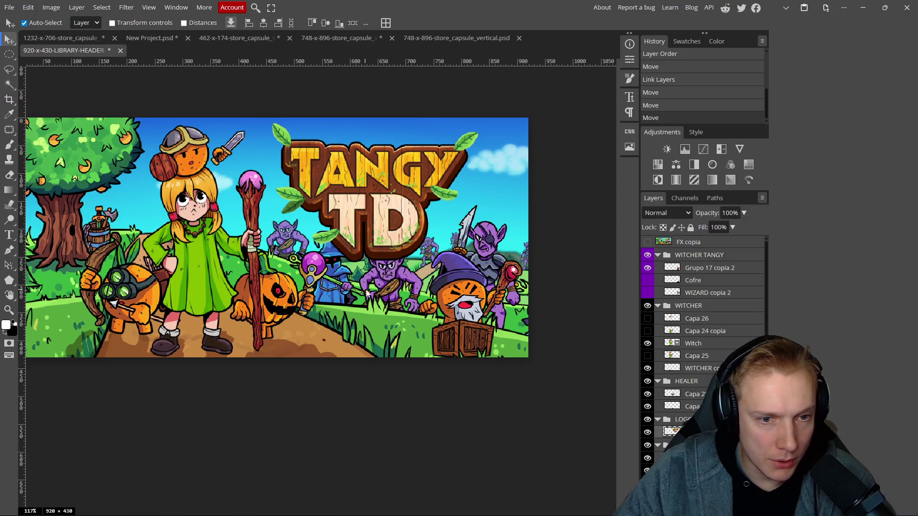
{"action": "left_click_drag", "start_coordinate": [493, 265], "coordinate": [489, 242]}
- Hide the ENEMIES 2 group and undo an accidental Auto-Select move
{"action": "scroll", "coordinate": [688, 306], "scroll_direction": "up", "scroll_amount": 5}
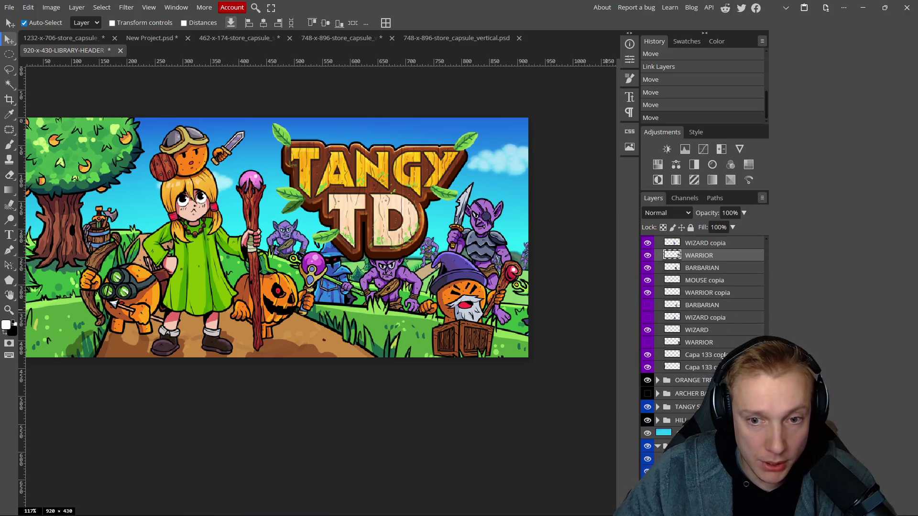
{"action": "left_click", "coordinate": [647, 279]}
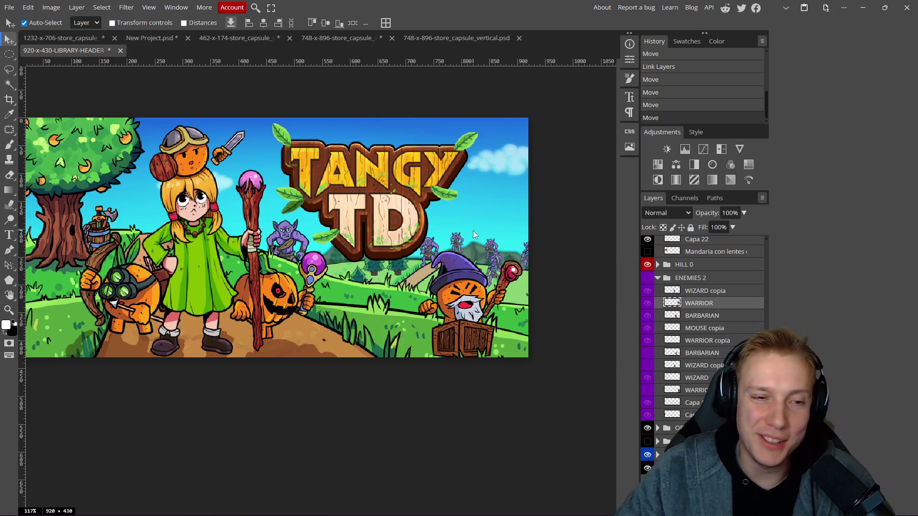
{"action": "left_click", "coordinate": [477, 245]}
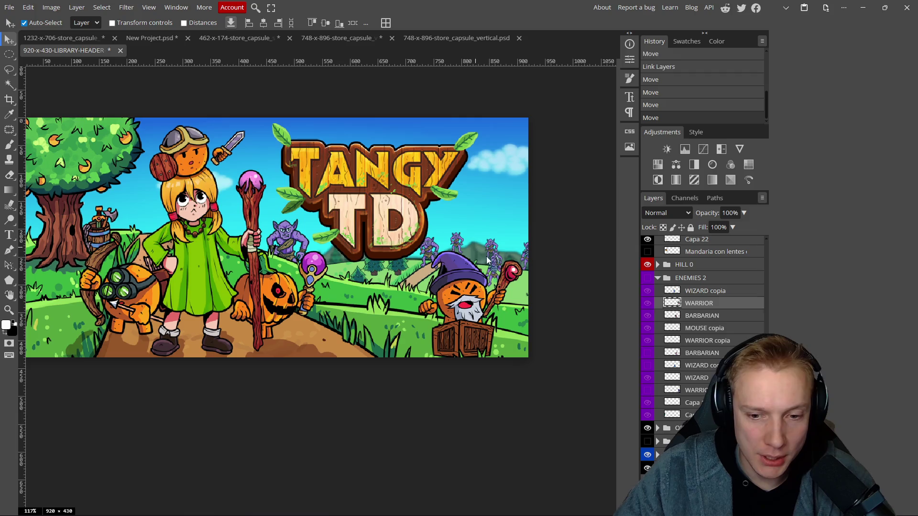
{"action": "key", "text": "ctrl+z"}
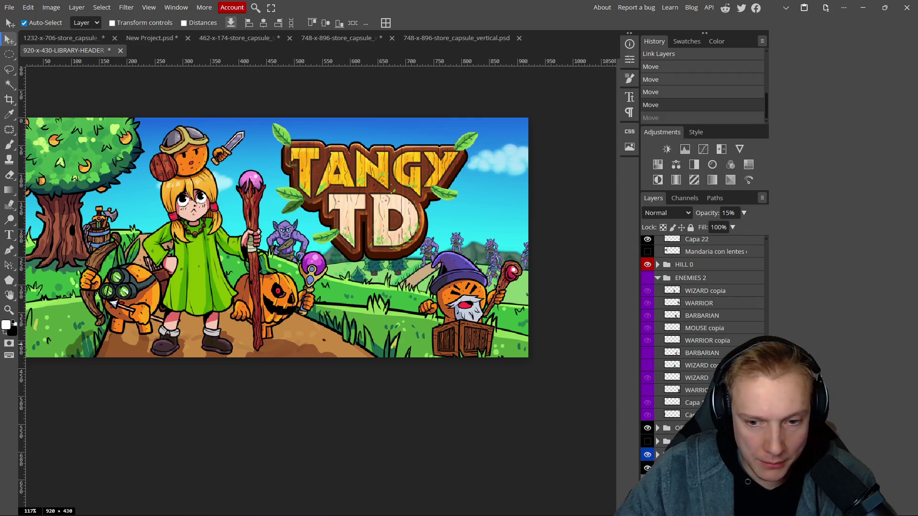
- Duplicate the layer and raise Capa 158 copia's opacity to 30%
{"action": "key", "text": "ctrl+j"}
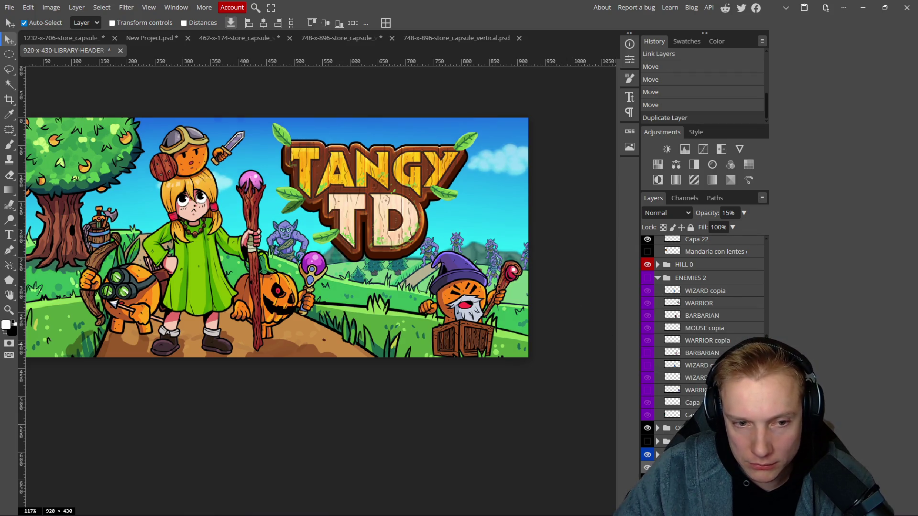
{"action": "scroll", "coordinate": [703, 354], "scroll_direction": "down", "scroll_amount": 2}
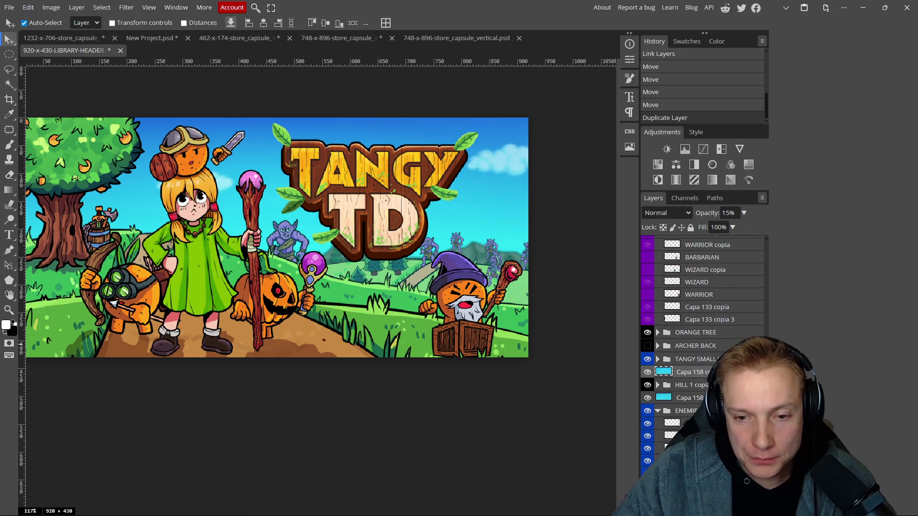
{"action": "left_click", "coordinate": [688, 398]}
{"action": "left_click_drag", "start_coordinate": [711, 213], "coordinate": [720, 216]}
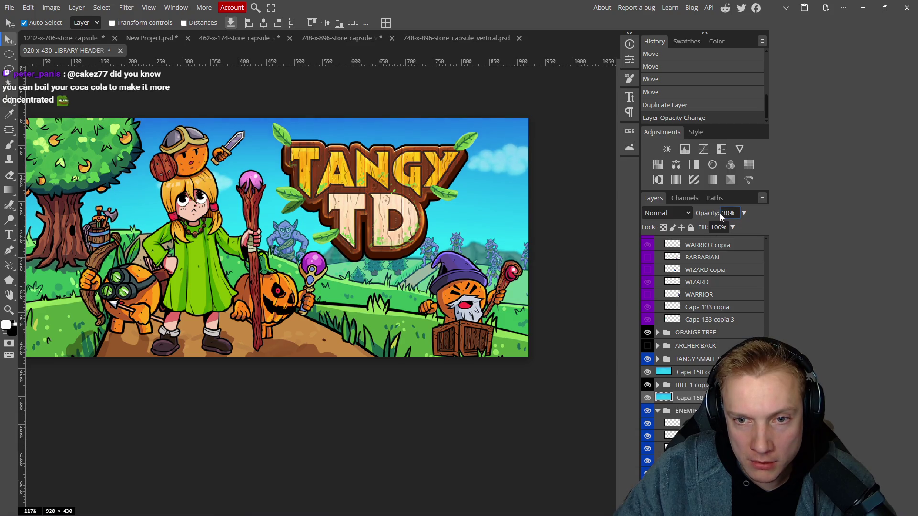
- Hide the ENEMIES 1 goblins and switch to the 1232×706 capsule document
{"action": "scroll", "coordinate": [657, 357], "scroll_direction": "down", "scroll_amount": 2}
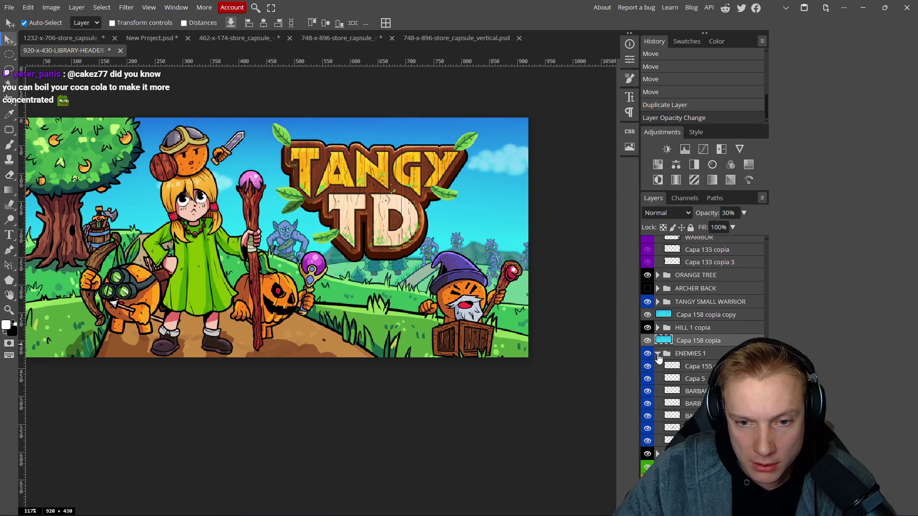
{"action": "left_click", "coordinate": [647, 353]}
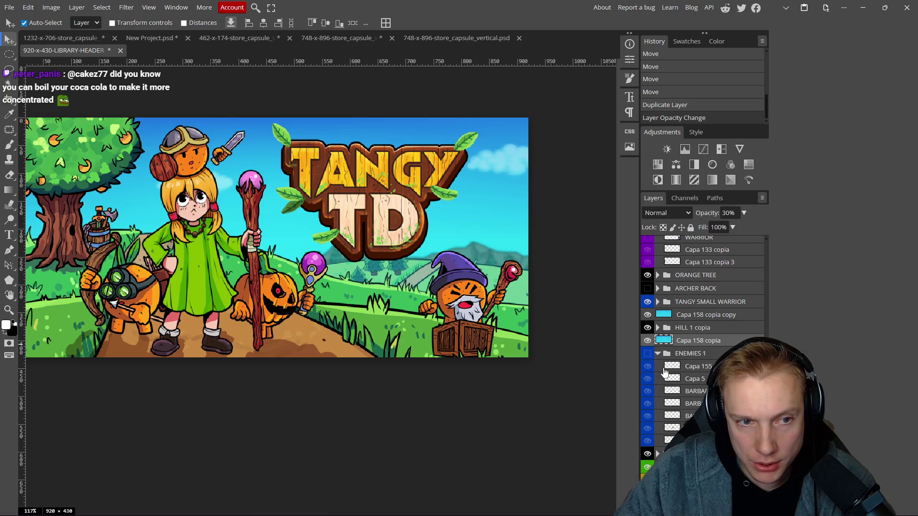
{"action": "left_click", "coordinate": [462, 277]}
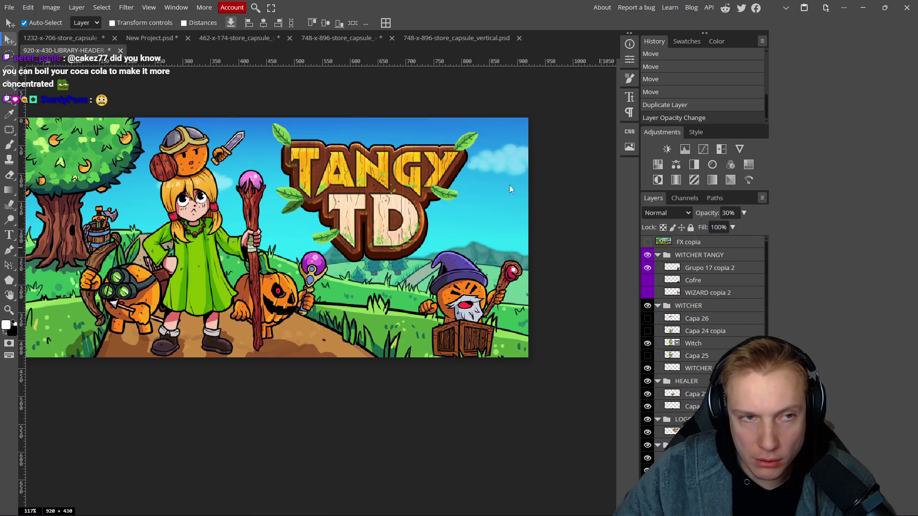
{"action": "left_click", "coordinate": [48, 38]}
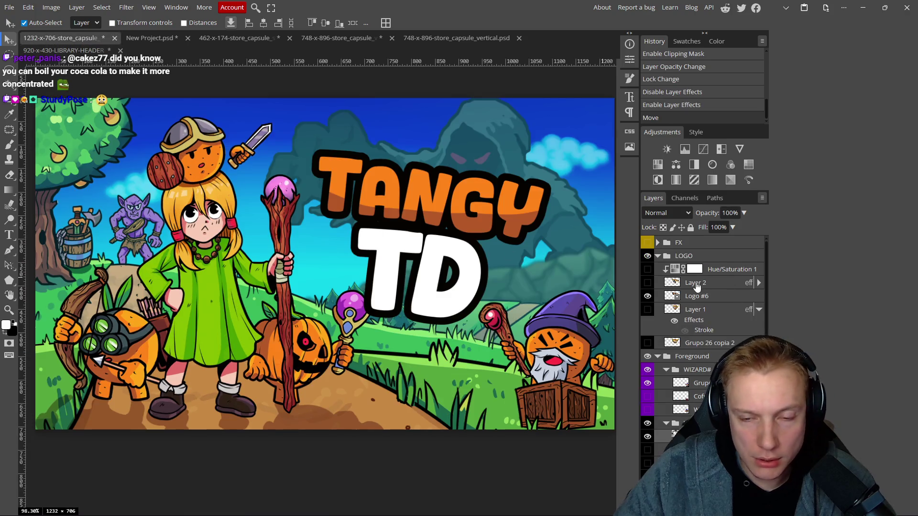
{"action": "left_click", "coordinate": [712, 299]}
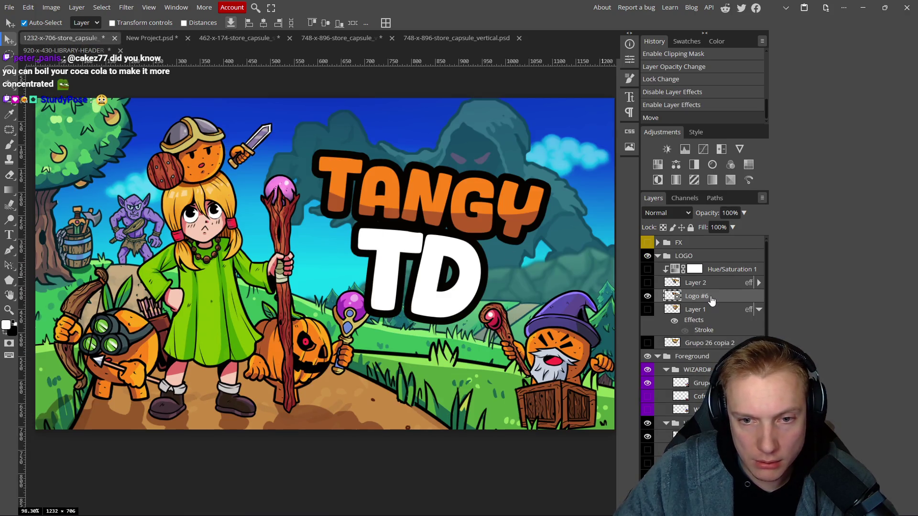
{"action": "left_click", "coordinate": [455, 39]}
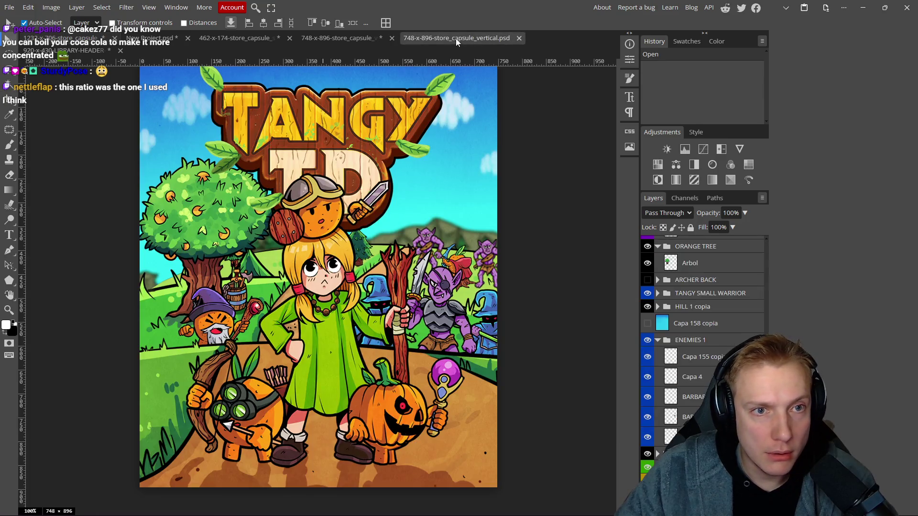
{"action": "left_click", "coordinate": [71, 50]}
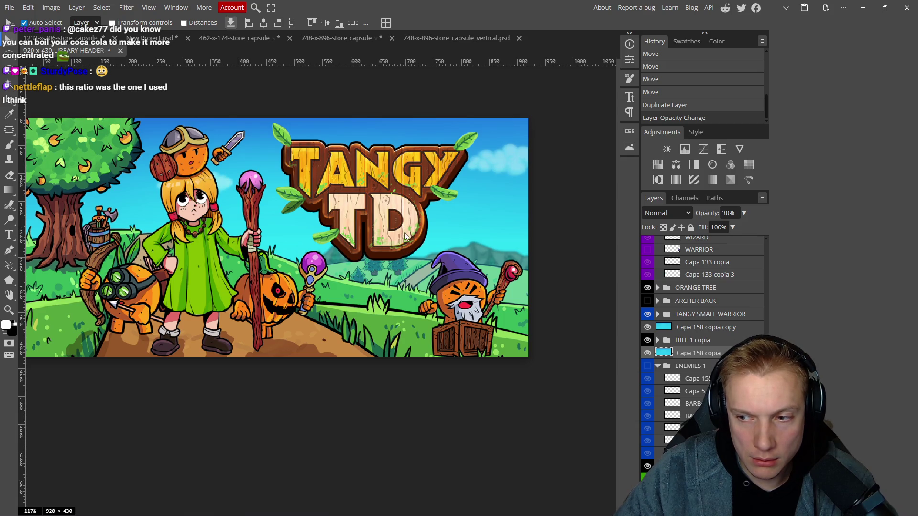
{"action": "scroll", "coordinate": [317, 219], "scroll_direction": "down", "scroll_amount": 2}
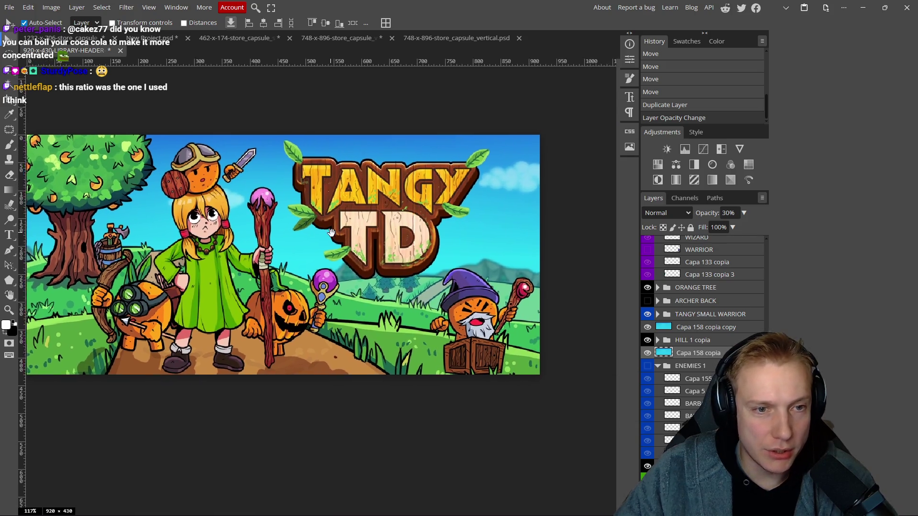
{"action": "scroll", "coordinate": [352, 233], "scroll_direction": "down", "scroll_amount": 1}
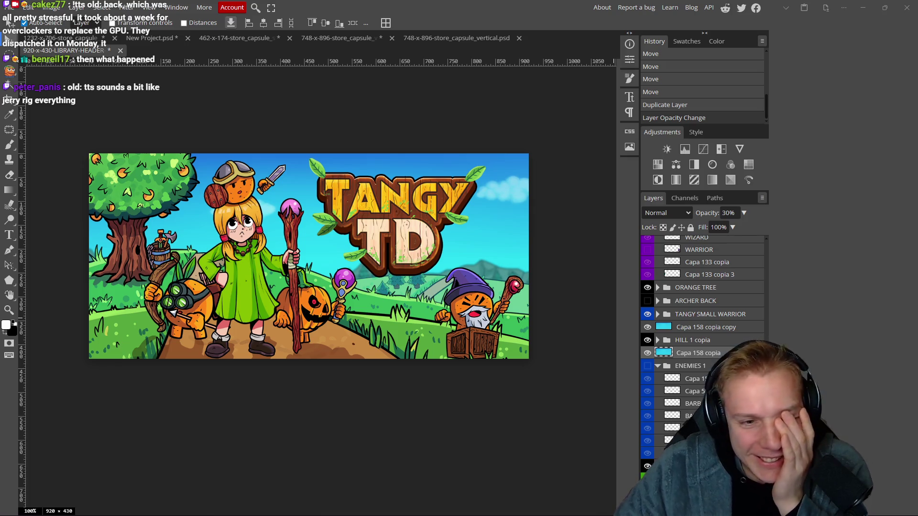
- Bring the browser with Twitch chat and Stream Manager in front of Photopea
{"action": "scroll", "coordinate": [410, 177], "scroll_direction": "up", "scroll_amount": 1}
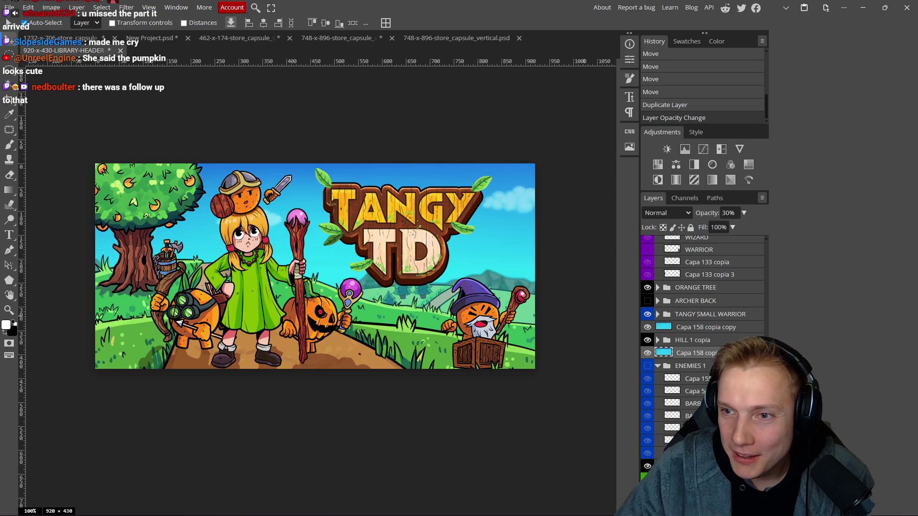
{"action": "key", "text": "alt+Tab"}
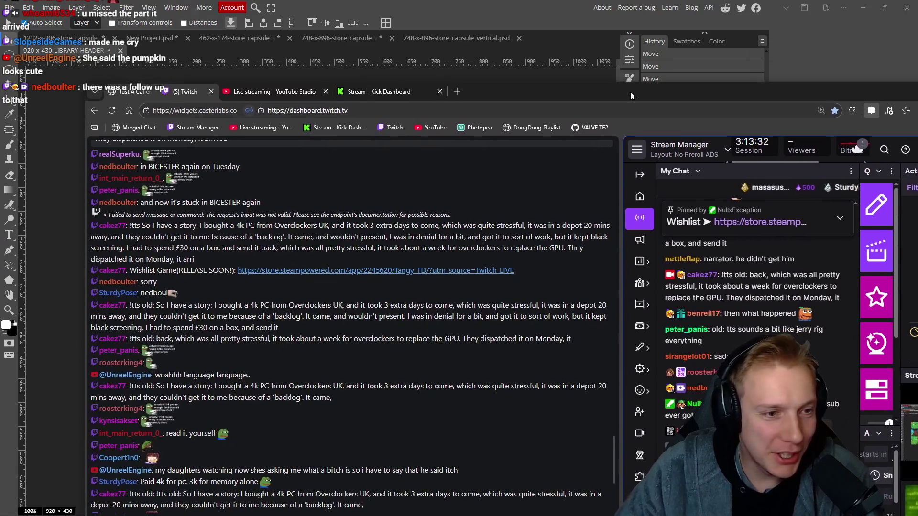
{"action": "scroll", "coordinate": [258, 260], "scroll_direction": "up", "scroll_amount": 4}
- Highlight 'it arrived' in the chat, then bring the 920×430 header document back into focus
{"action": "left_click_drag", "start_coordinate": [229, 234], "coordinate": [198, 234]}
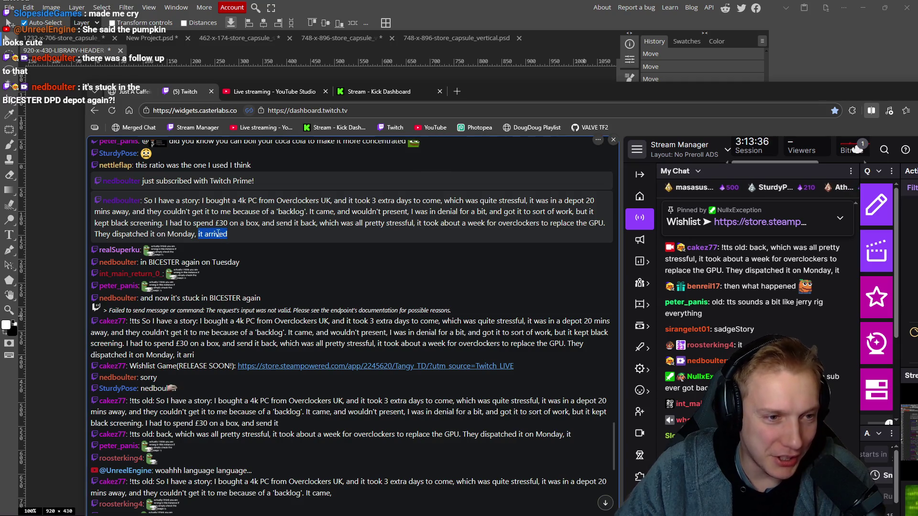
{"action": "left_click", "coordinate": [548, 74]}
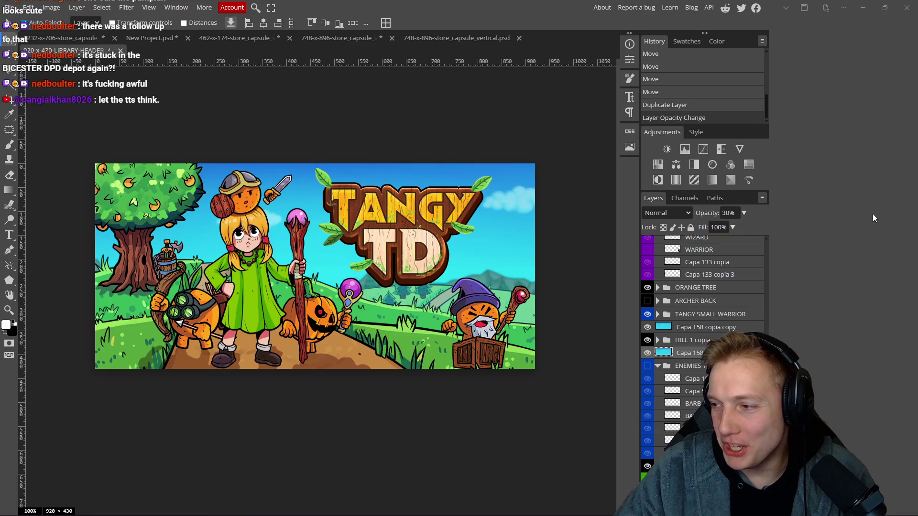
{"action": "left_click", "coordinate": [84, 48]}
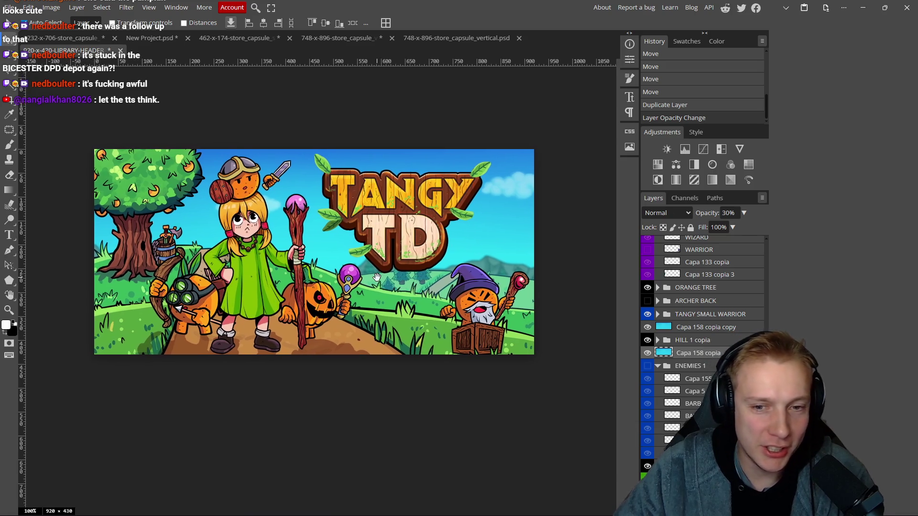
- Collapse the WITCHER and WITCHER TANGY groups and toggle the FX copia overlay to compare
{"action": "scroll", "coordinate": [711, 305], "scroll_direction": "up", "scroll_amount": 5}
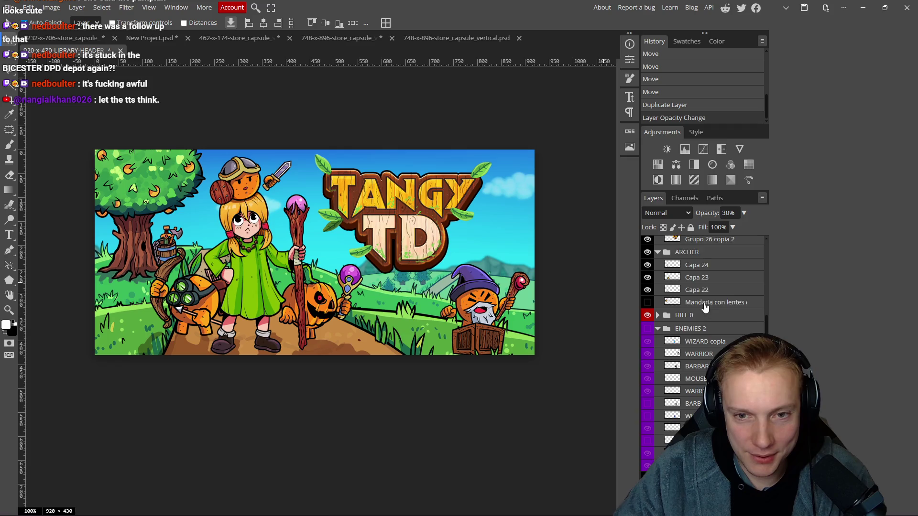
{"action": "scroll", "coordinate": [717, 297], "scroll_direction": "up", "scroll_amount": 2}
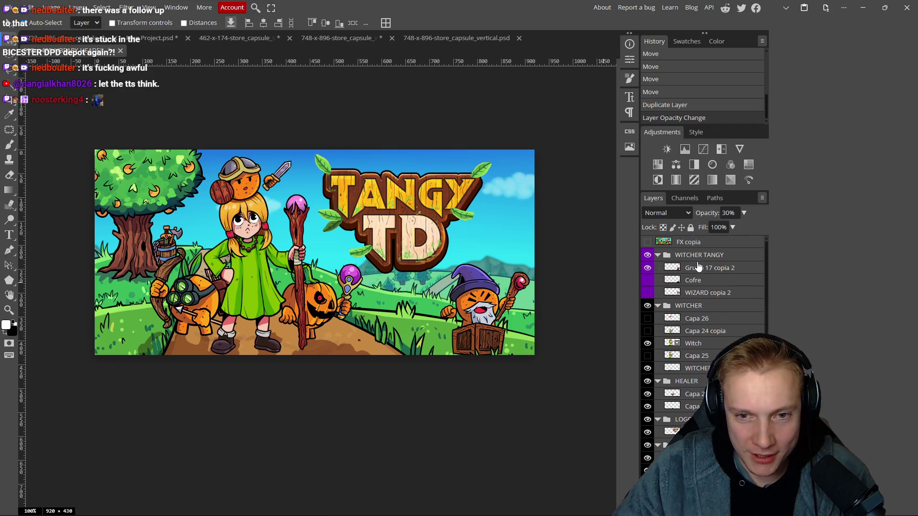
{"action": "left_click", "coordinate": [658, 305]}
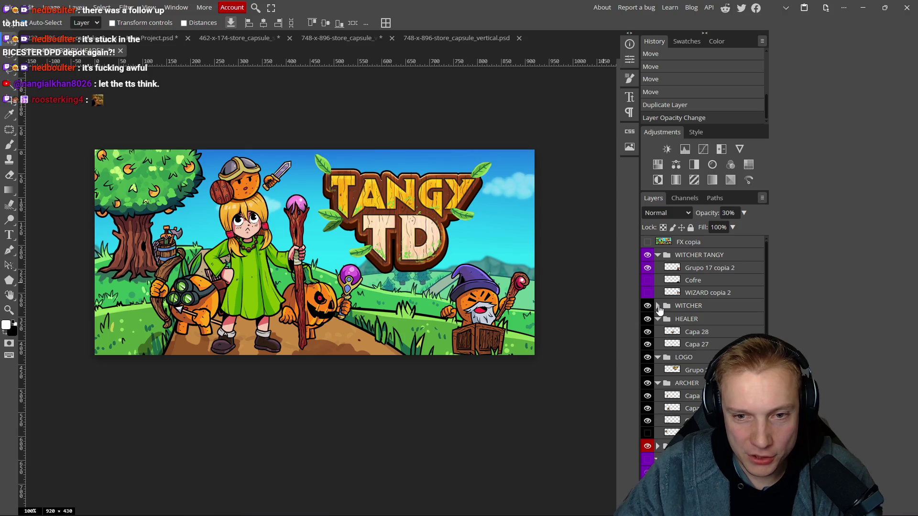
{"action": "left_click", "coordinate": [657, 256]}
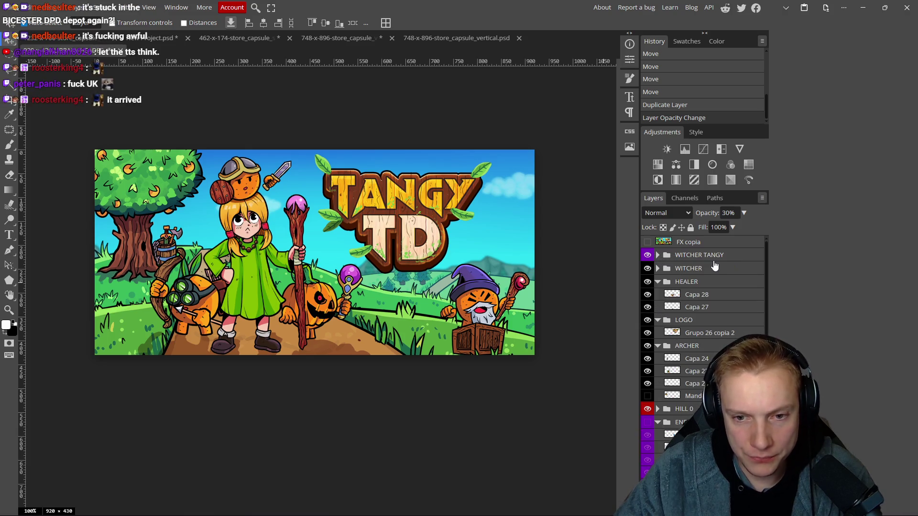
{"action": "left_click", "coordinate": [647, 242]}
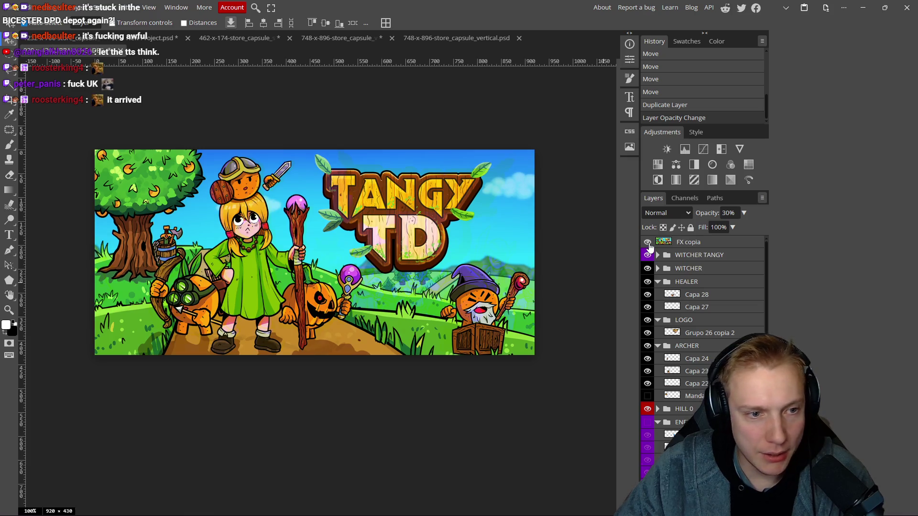
{"action": "left_click", "coordinate": [647, 242]}
{"action": "left_click", "coordinate": [648, 242]}
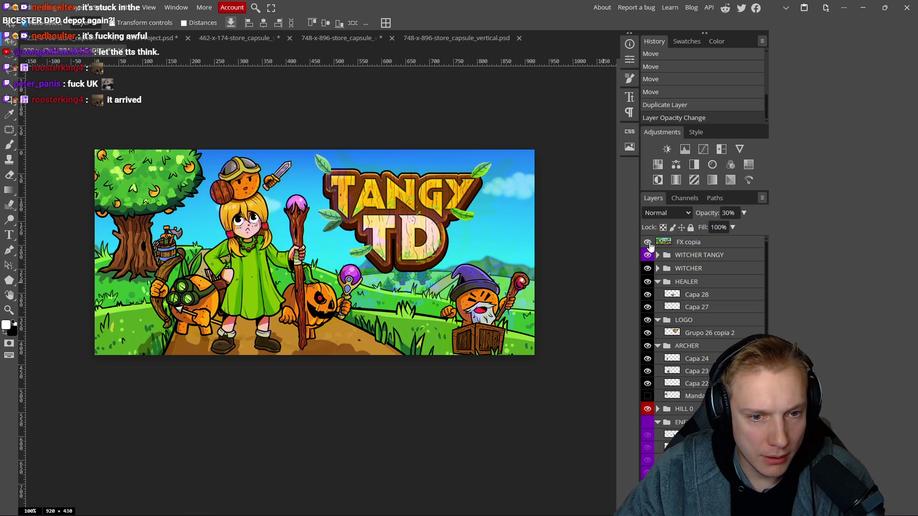
{"action": "left_click", "coordinate": [648, 242]}
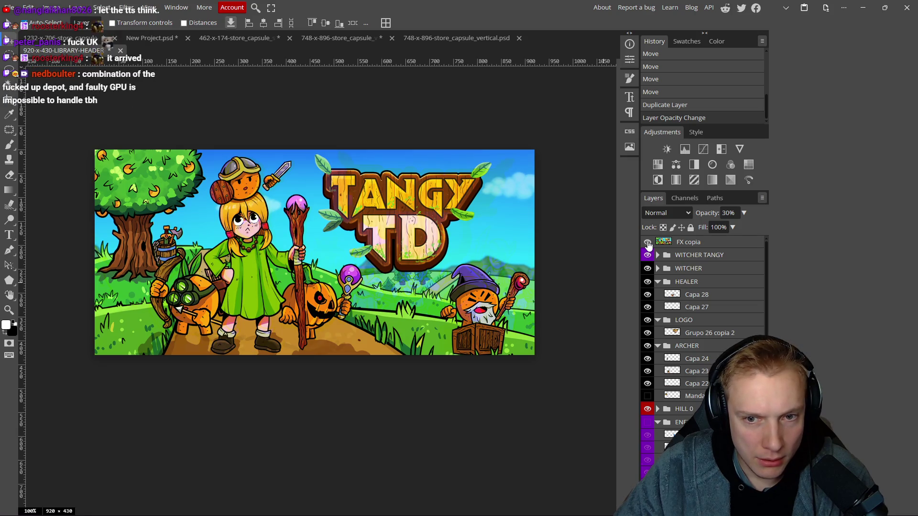
- Switch FX copia from Overlay to Normal blending at 100% opacity, then hide it
{"action": "left_click", "coordinate": [687, 243]}
{"action": "left_click", "coordinate": [687, 214]}
{"action": "left_click", "coordinate": [668, 231]}
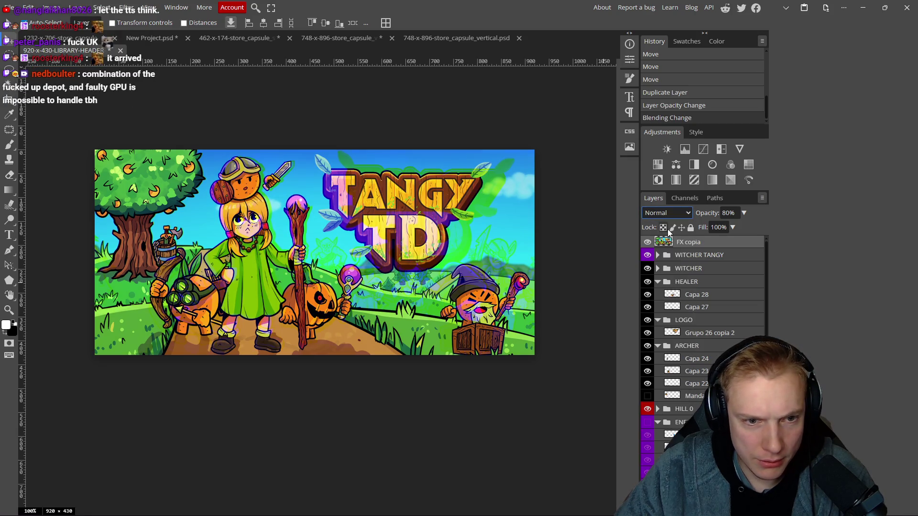
{"action": "left_click", "coordinate": [647, 255]}
{"action": "left_click", "coordinate": [648, 257]}
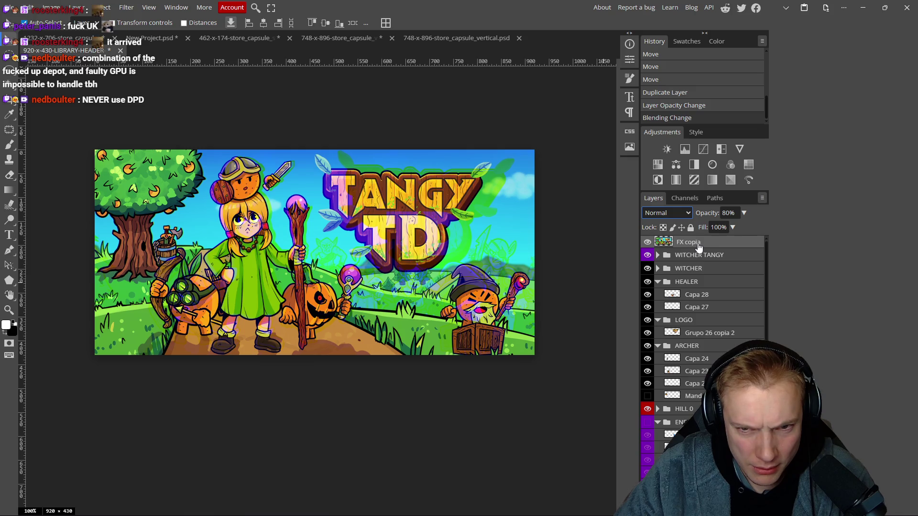
{"action": "mouse_move", "coordinate": [707, 213]}
{"action": "left_mouse_down"}
{"action": "mouse_move", "coordinate": [821, 213]}
{"action": "mouse_move", "coordinate": [804, 216]}
{"action": "left_mouse_up"}
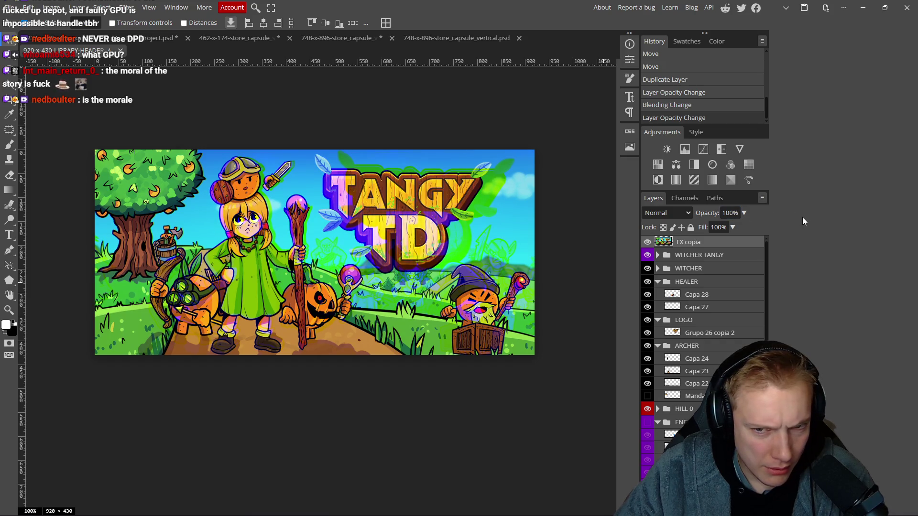
{"action": "left_click", "coordinate": [647, 242]}
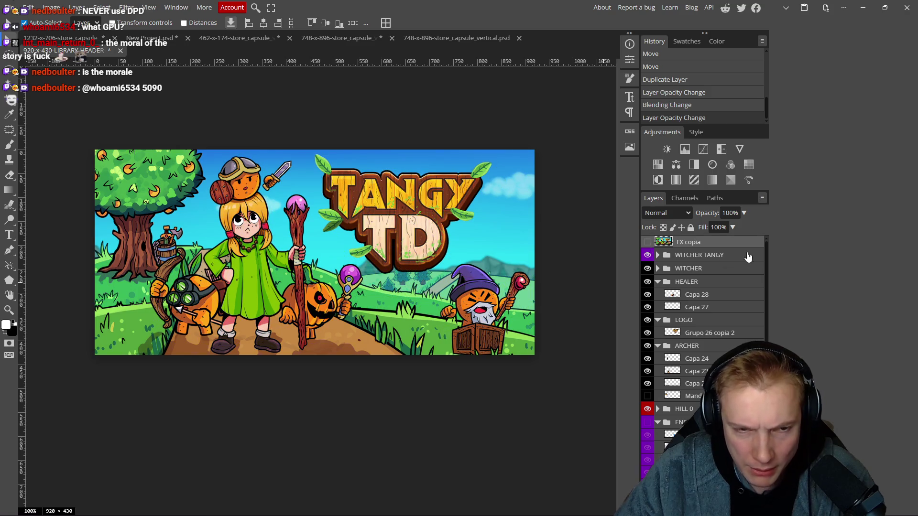
{"action": "scroll", "coordinate": [385, 211], "scroll_direction": "down", "scroll_amount": 1}
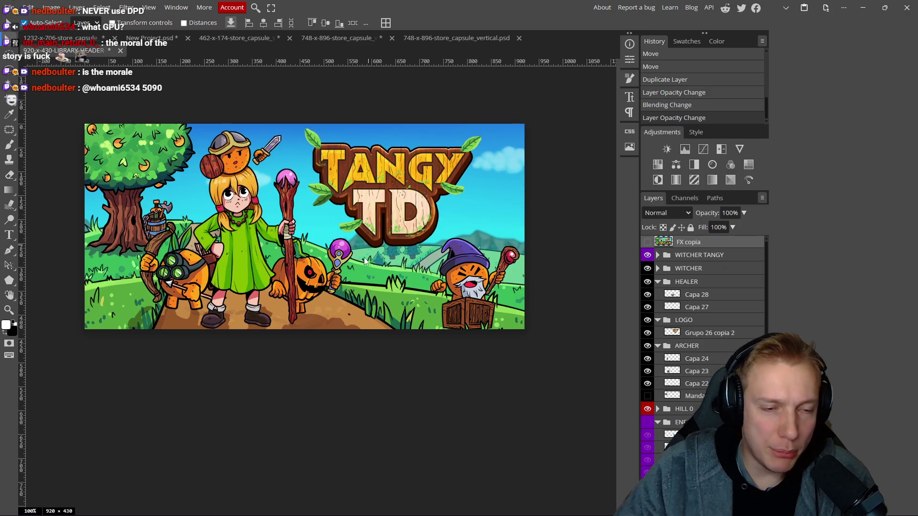
- Bring the orange TANGY TD logo into the header, scaled to about 16.6%, and place it near the top
{"action": "left_click", "coordinate": [60, 38]}
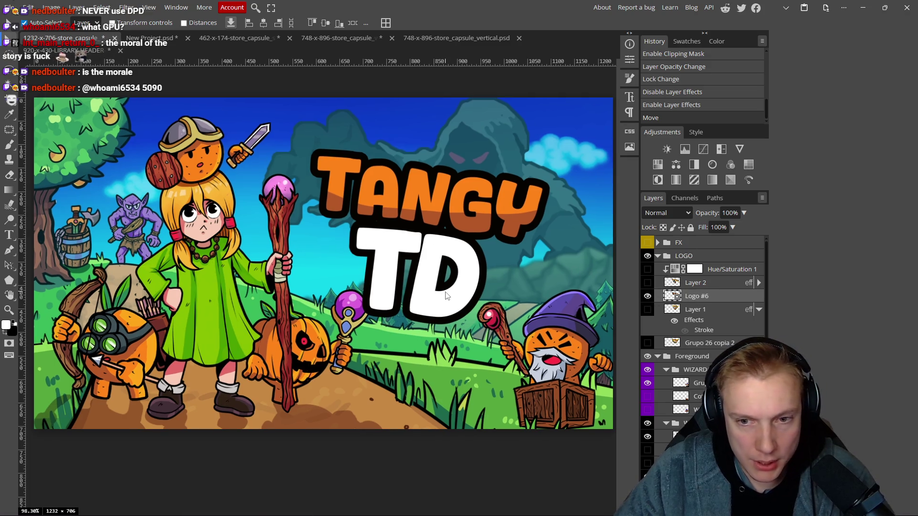
{"action": "left_click", "coordinate": [63, 50]}
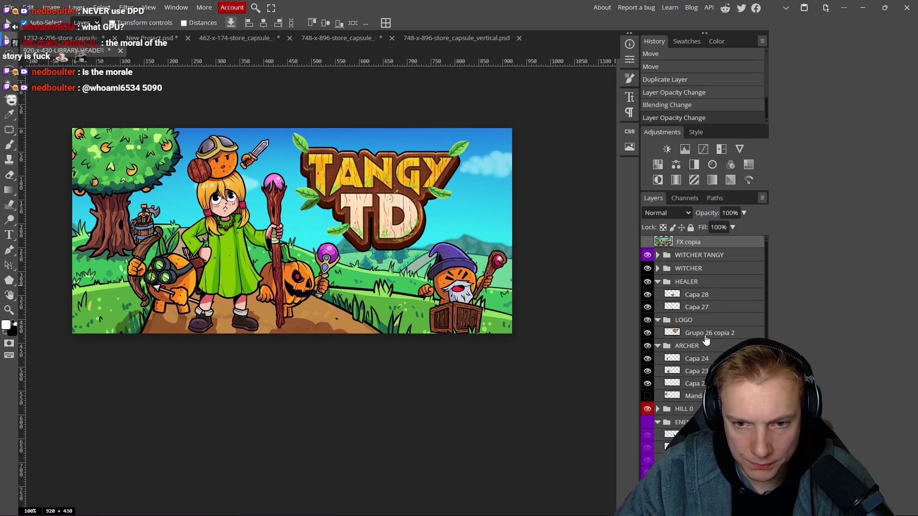
{"action": "left_click_drag", "start_coordinate": [437, 228], "coordinate": [368, 181]}
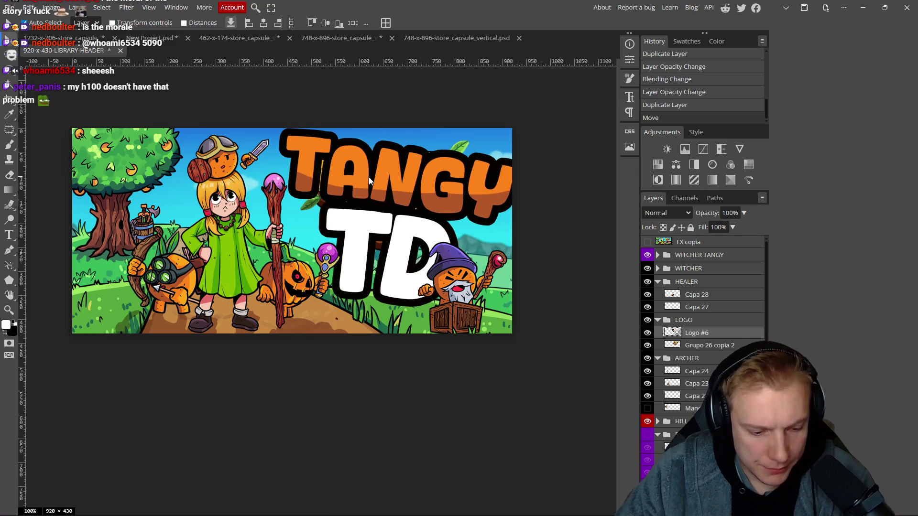
{"action": "key", "text": "ctrl+t"}
{"action": "mouse_move", "coordinate": [410, 127]}
{"action": "left_mouse_down"}
{"action": "mouse_move", "coordinate": [385, 163]}
{"action": "mouse_move", "coordinate": [382, 186]}
{"action": "left_mouse_up"}
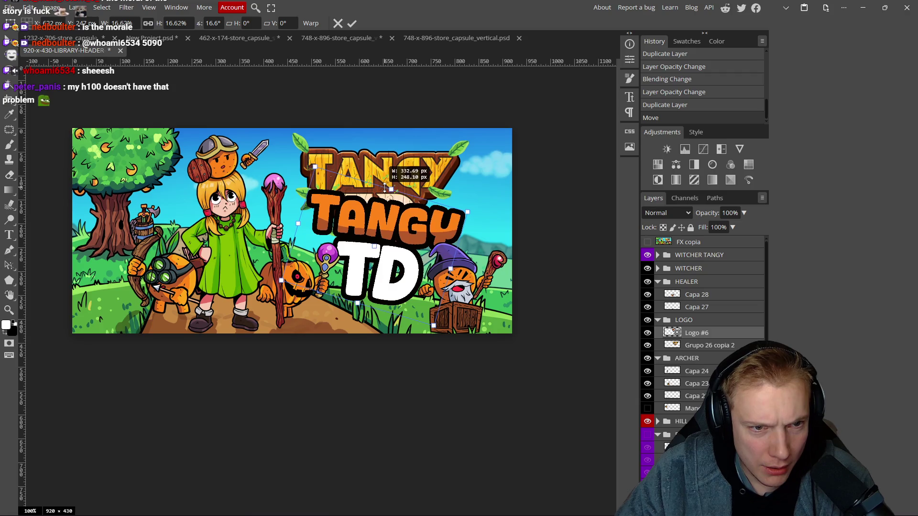
{"action": "mouse_move", "coordinate": [396, 239]}
{"action": "left_mouse_down"}
{"action": "mouse_move", "coordinate": [394, 193]}
{"action": "mouse_move", "coordinate": [404, 209]}
{"action": "left_mouse_up"}
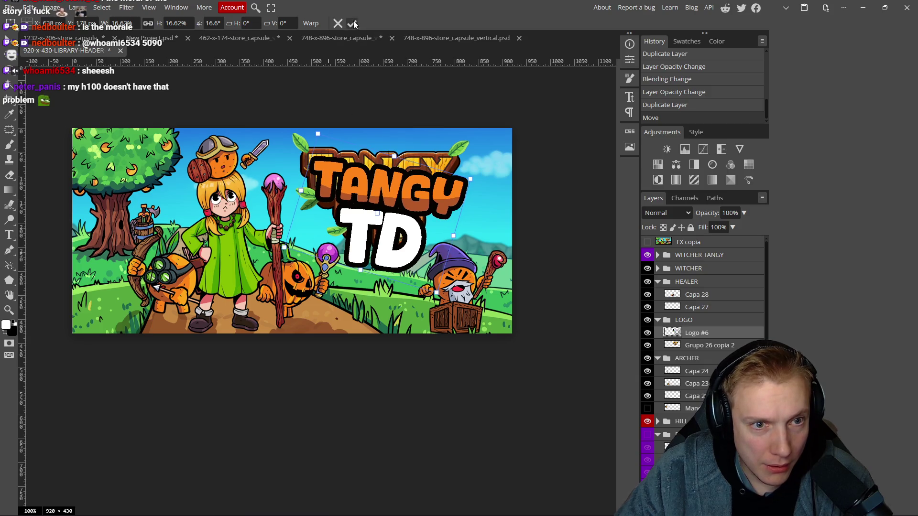
{"action": "left_click", "coordinate": [352, 23]}
- Nudge the new logo slightly into place, then undo a move on another layer
{"action": "scroll", "coordinate": [406, 222], "scroll_direction": "down", "scroll_amount": 10}
{"action": "scroll", "coordinate": [420, 232], "scroll_direction": "up", "scroll_amount": 7}
{"action": "left_click", "coordinate": [382, 191]}
{"action": "scroll", "coordinate": [328, 253], "scroll_direction": "down", "scroll_amount": 2}
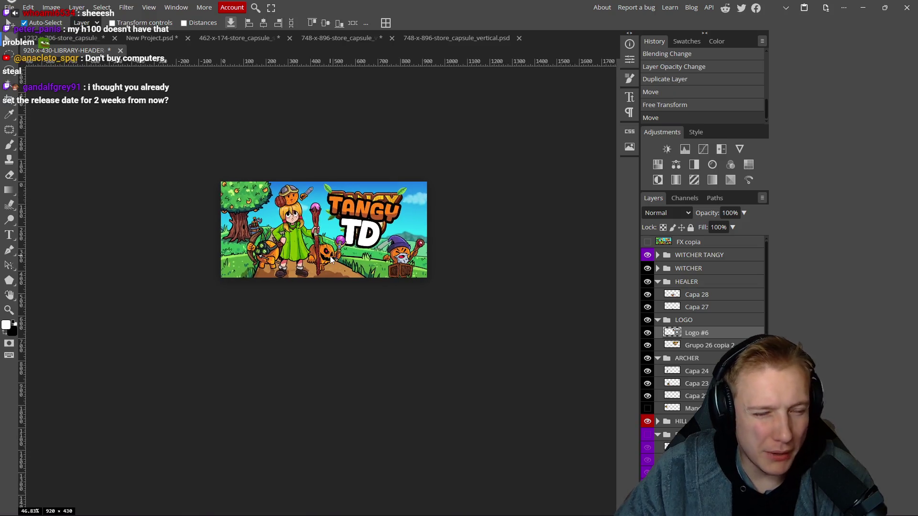
{"action": "scroll", "coordinate": [315, 248], "scroll_direction": "up", "scroll_amount": 4}
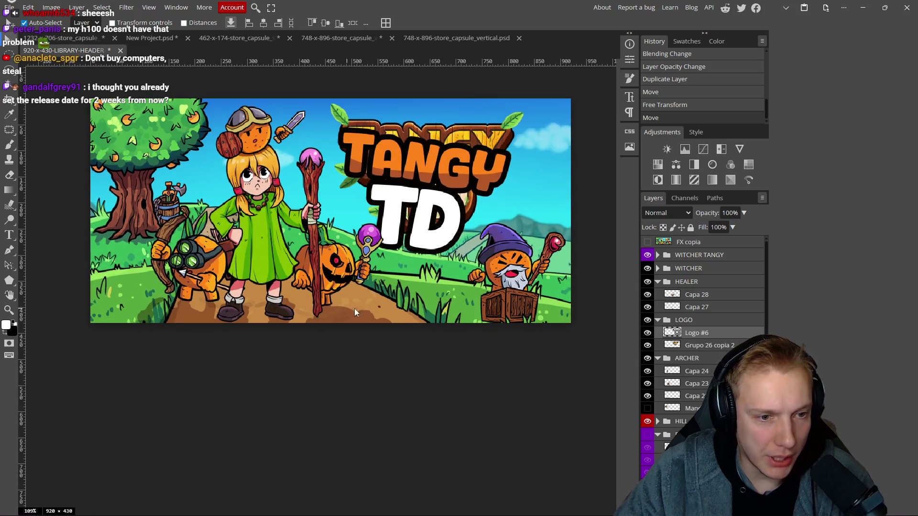
{"action": "left_click", "coordinate": [372, 298]}
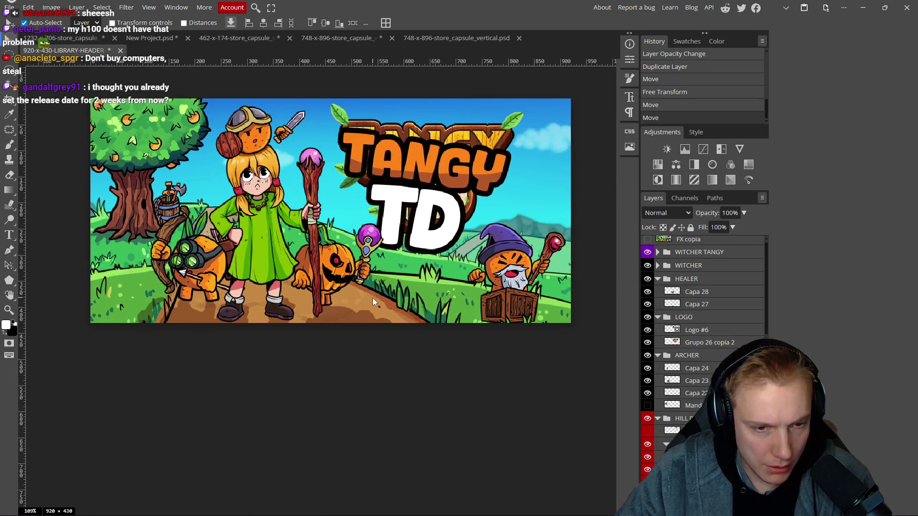
{"action": "key", "text": "ctrl+z"}
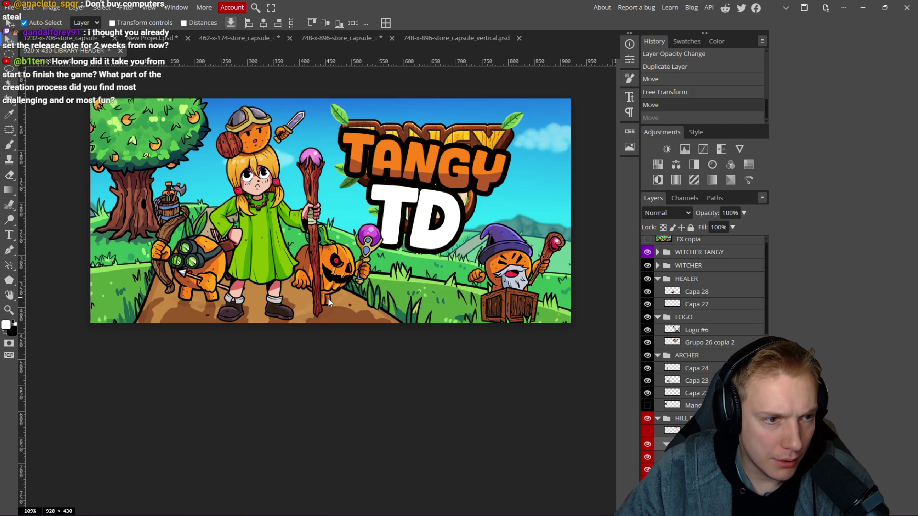
- Shift the healer girl with her staff, the archer and the pumpkin character left, away from the logo
{"action": "key", "text": "ctrl+shift+z"}
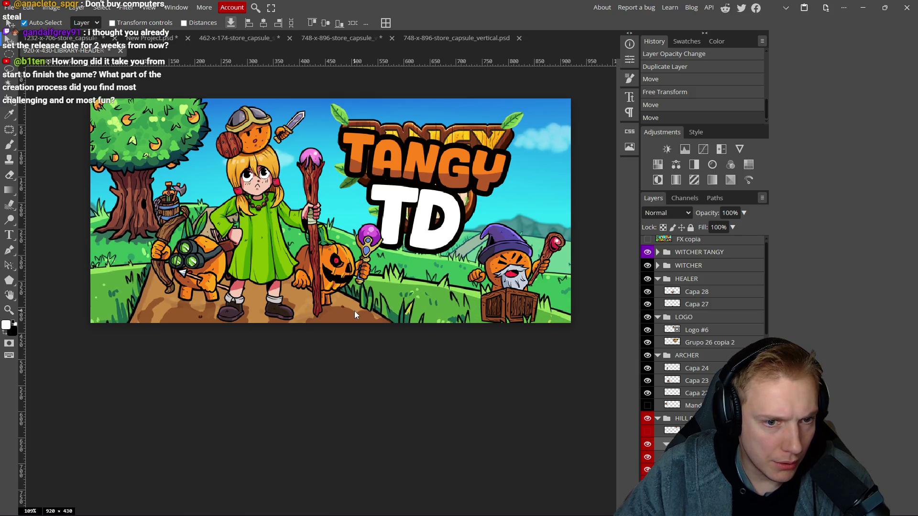
{"action": "key", "text": "ctrl+z"}
{"action": "left_click_drag", "start_coordinate": [251, 232], "coordinate": [242, 231]}
{"action": "left_click_drag", "start_coordinate": [189, 265], "coordinate": [173, 267]}
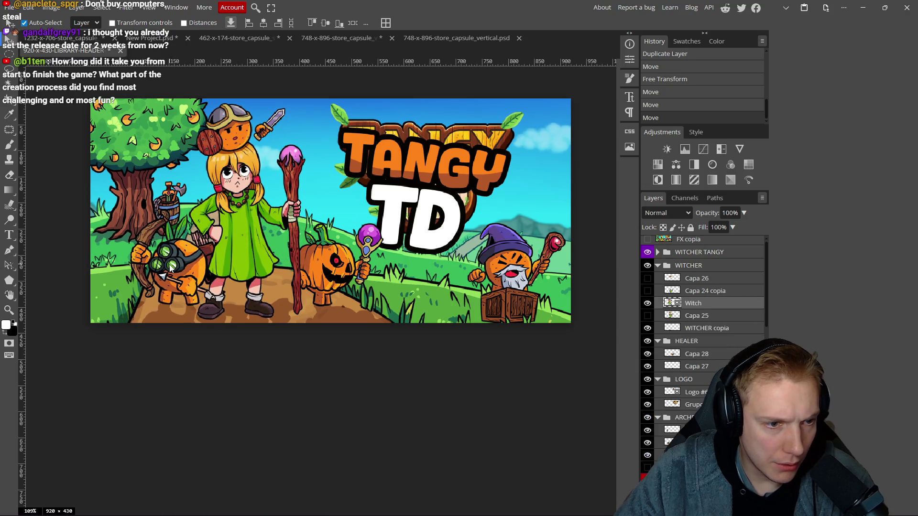
{"action": "left_click_drag", "start_coordinate": [328, 277], "coordinate": [305, 277]}
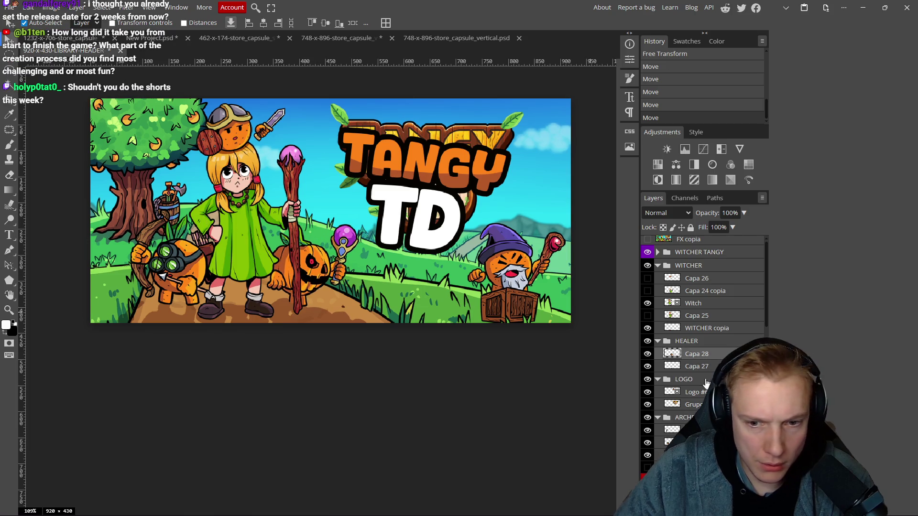
- Lock the faint Capa 158 copia copy layer and switch to the 1232×706 store capsule
{"action": "left_click", "coordinate": [373, 259]}
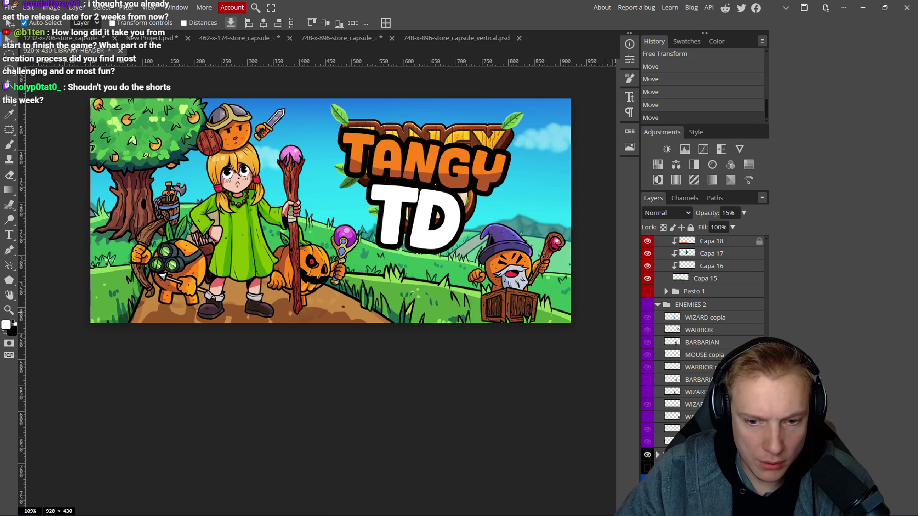
{"action": "left_click", "coordinate": [690, 228]}
{"action": "left_click", "coordinate": [693, 377]}
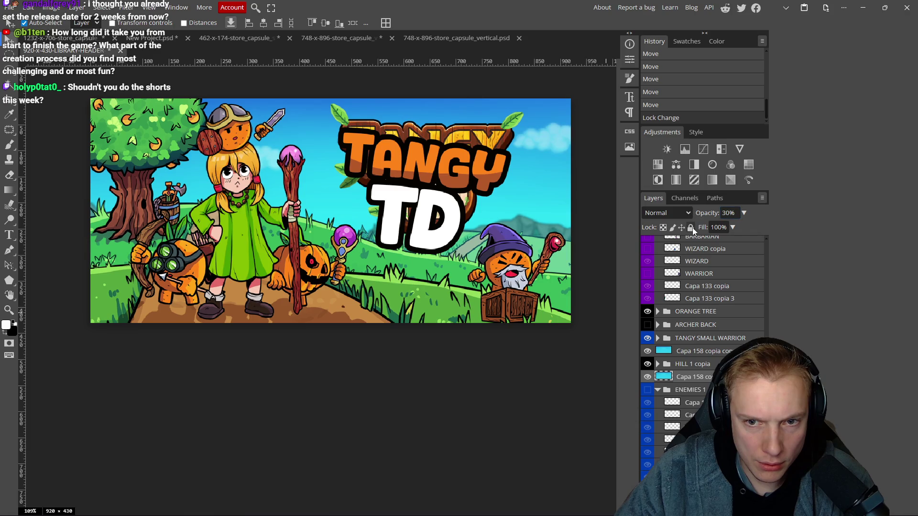
{"action": "left_click", "coordinate": [55, 37]}
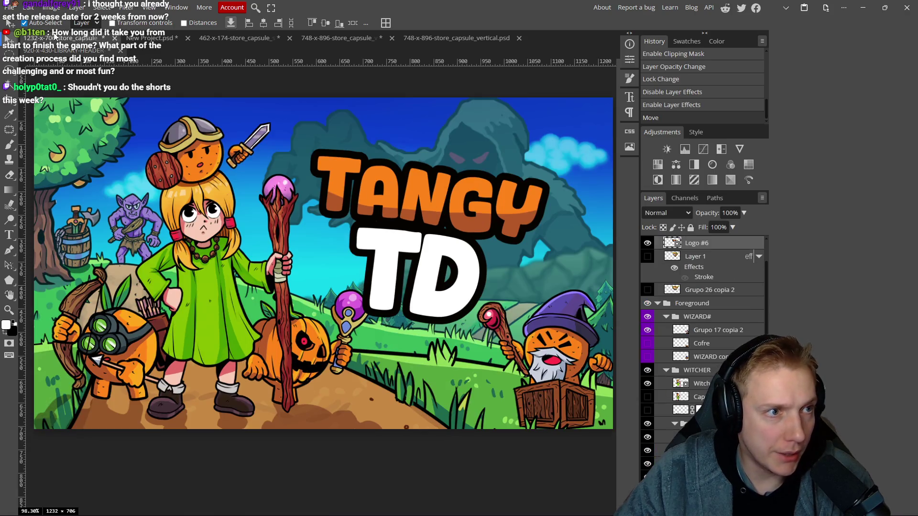
{"action": "scroll", "coordinate": [702, 358], "scroll_direction": "down", "scroll_amount": 5}
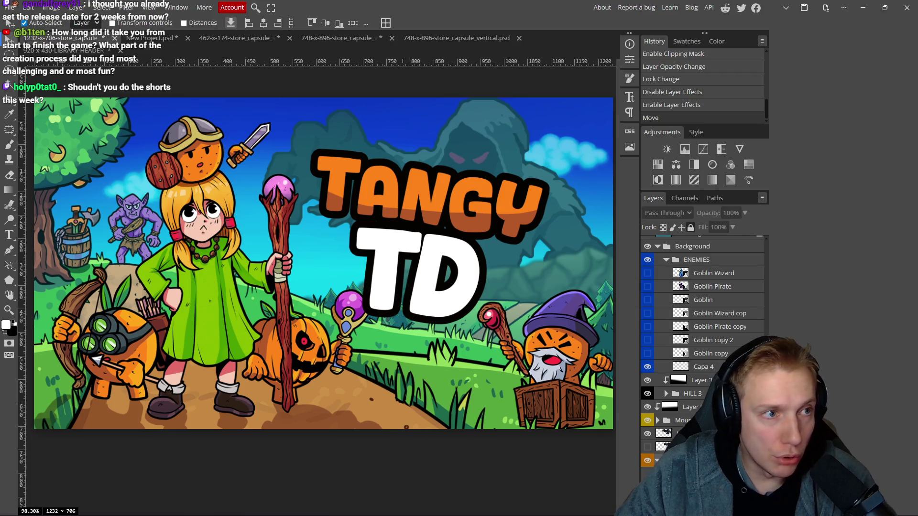
- Back in the header, duplicate the mountain group and drag the copy up behind the wizard
{"action": "left_click", "coordinate": [47, 51]}
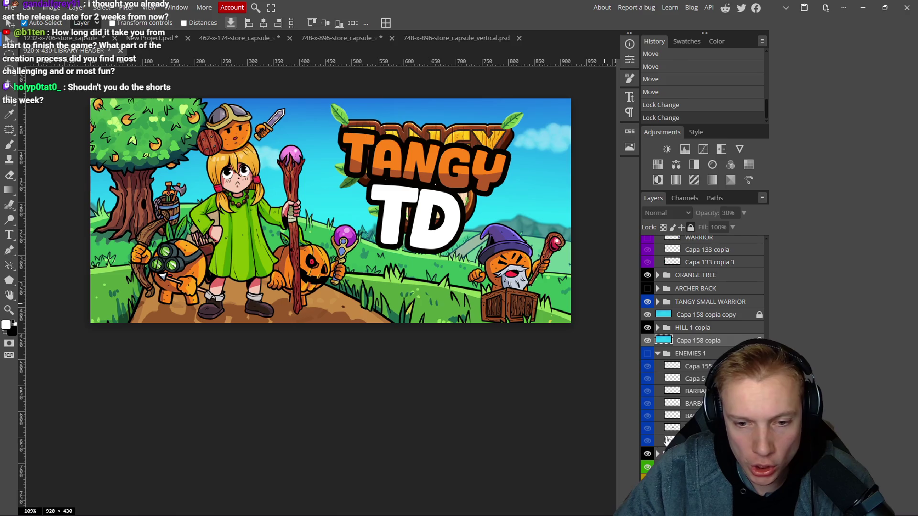
{"action": "key", "text": "ctrl+j"}
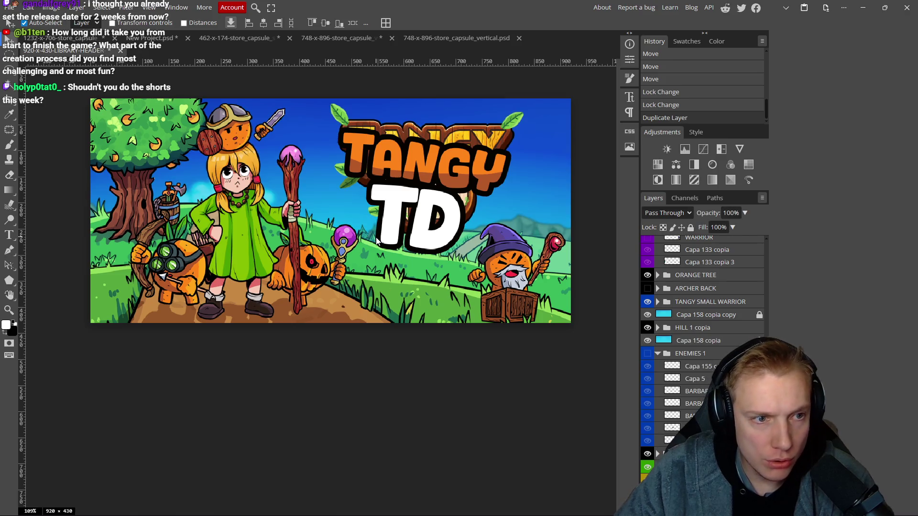
{"action": "scroll", "coordinate": [370, 234], "scroll_direction": "down", "scroll_amount": 2}
{"action": "scroll", "coordinate": [371, 234], "scroll_direction": "down", "scroll_amount": 2}
{"action": "scroll", "coordinate": [381, 231], "scroll_direction": "up", "scroll_amount": 4}
{"action": "left_click_drag", "start_coordinate": [517, 231], "coordinate": [508, 208]}
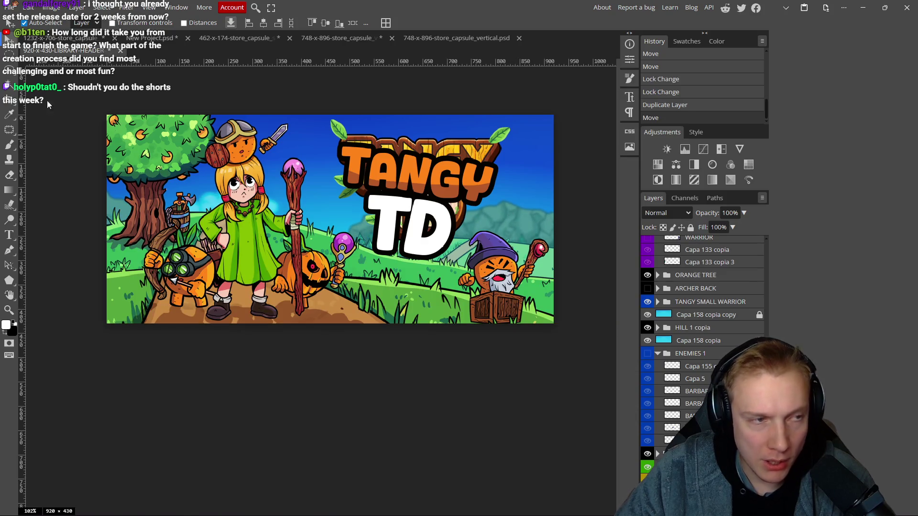
- Compare with the 1232×706 capsule, then duplicate the header's mountain layer again
{"action": "left_click", "coordinate": [51, 38]}
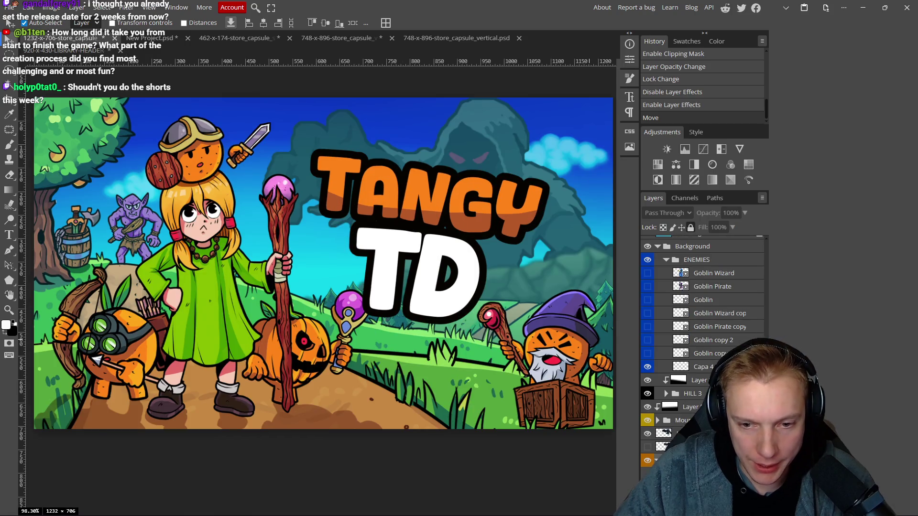
{"action": "left_click", "coordinate": [64, 50]}
{"action": "scroll", "coordinate": [703, 353], "scroll_direction": "down", "scroll_amount": 3}
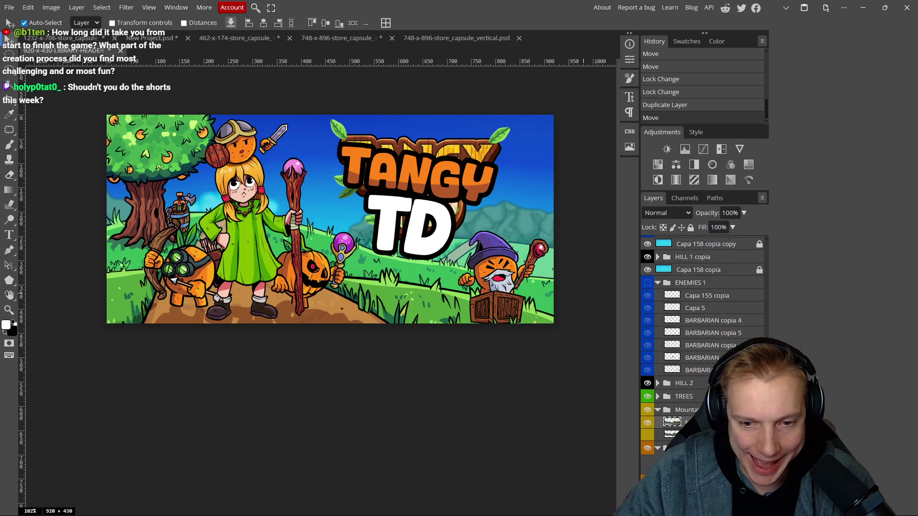
{"action": "key", "text": "ctrl+j"}
- Scale the mountain copy to about 59% and place it at the top behind the TANGY TD logo
{"action": "left_click_drag", "start_coordinate": [478, 273], "coordinate": [500, 188]}
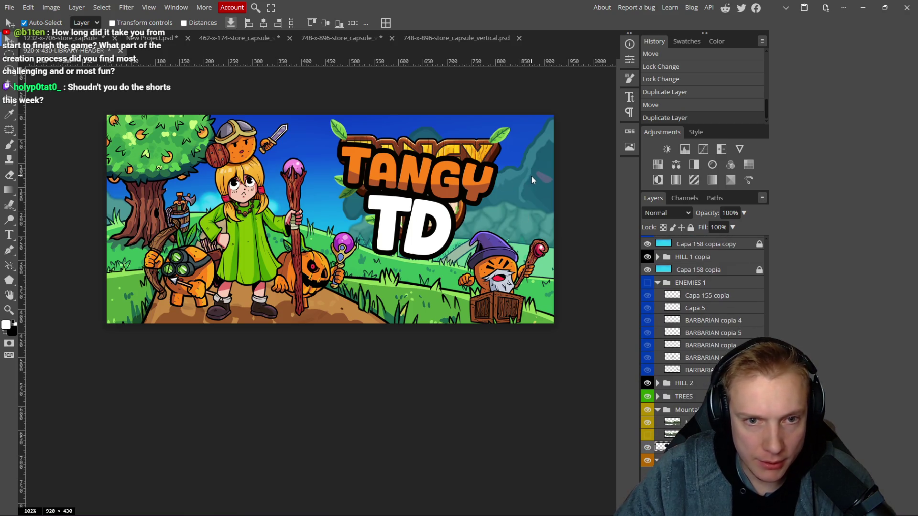
{"action": "key", "text": "alt+ctrl+t"}
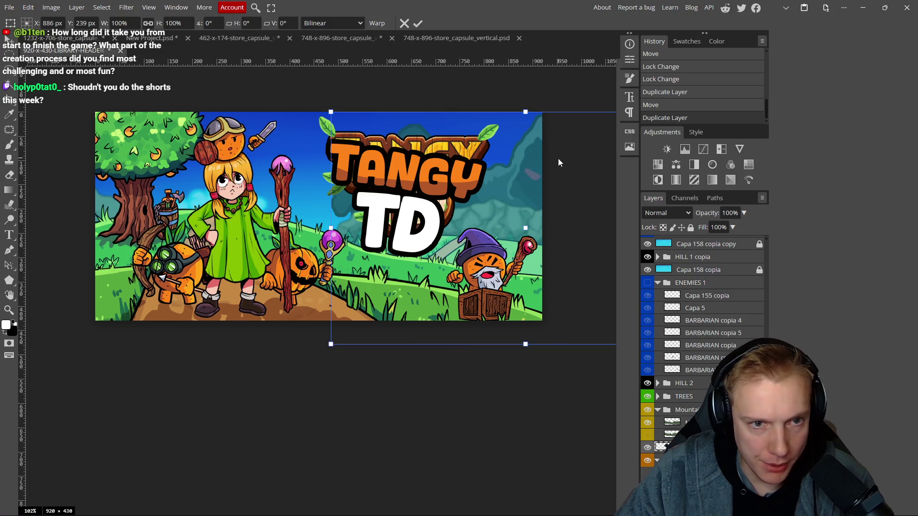
{"action": "left_click_drag", "start_coordinate": [557, 162], "coordinate": [481, 155]}
{"action": "left_click_drag", "start_coordinate": [447, 102], "coordinate": [448, 172]}
{"action": "mouse_move", "coordinate": [500, 187]}
{"action": "left_mouse_down"}
{"action": "mouse_move", "coordinate": [497, 144]}
{"action": "mouse_move", "coordinate": [477, 102]}
{"action": "mouse_move", "coordinate": [481, 119]}
{"action": "left_mouse_up"}
{"action": "left_click_drag", "start_coordinate": [430, 87], "coordinate": [439, 114]}
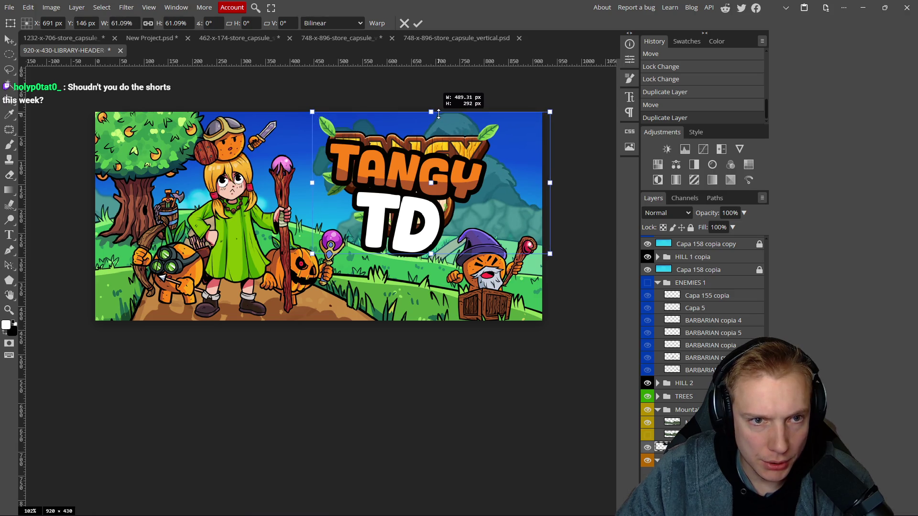
{"action": "left_click_drag", "start_coordinate": [517, 190], "coordinate": [514, 190]}
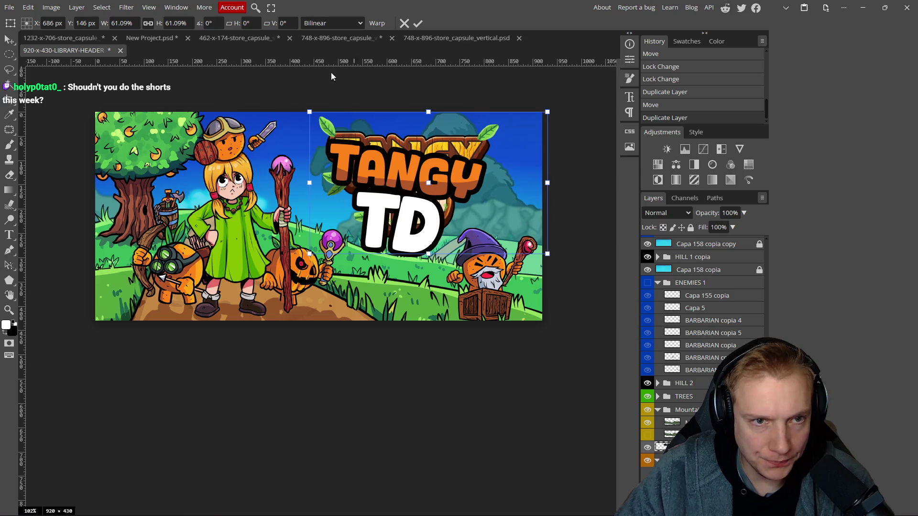
{"action": "left_click", "coordinate": [418, 23]}
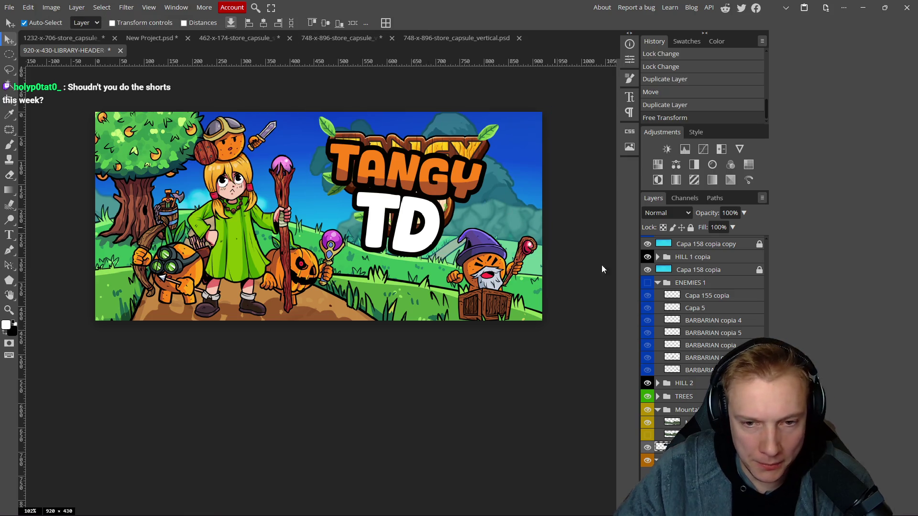
- Hide the old wooden logo, nudge the TANGY TD logo, and shift the pumpkin and wizard right
{"action": "scroll", "coordinate": [684, 342], "scroll_direction": "up", "scroll_amount": 5}
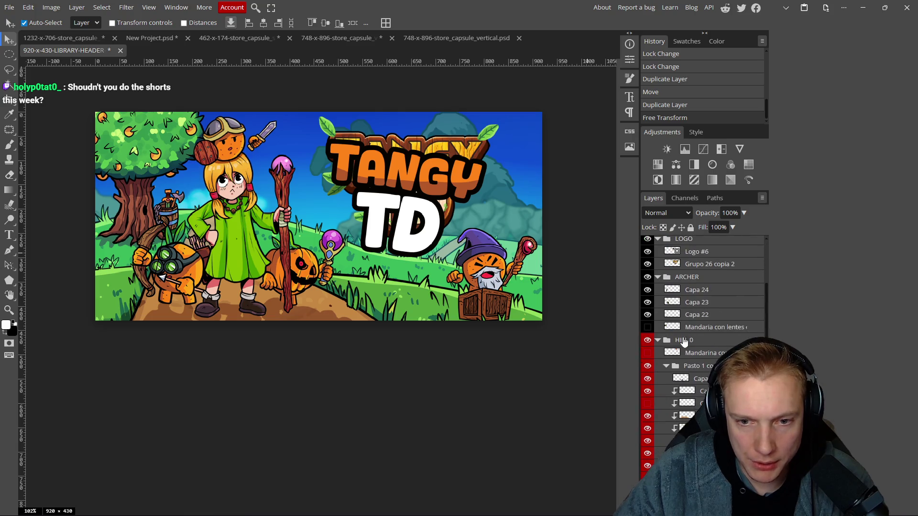
{"action": "left_click", "coordinate": [647, 264]}
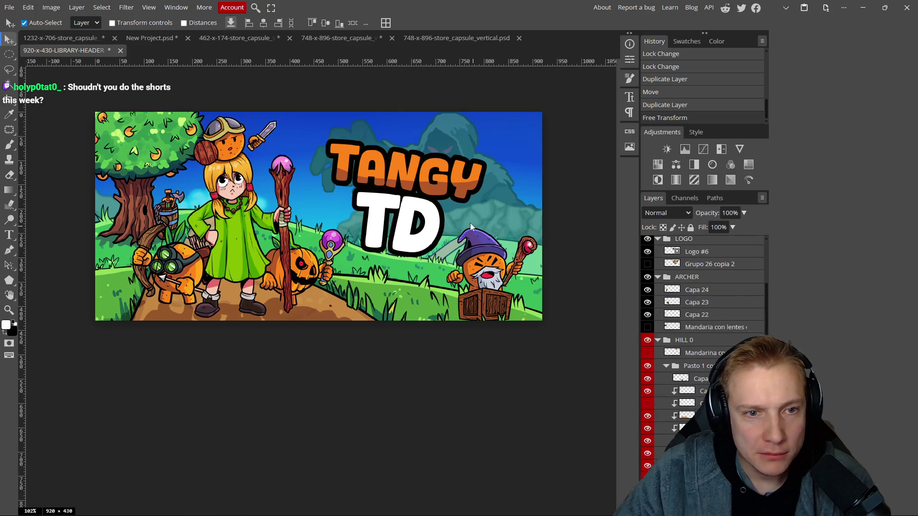
{"action": "mouse_move", "coordinate": [404, 178]}
{"action": "left_mouse_down"}
{"action": "mouse_move", "coordinate": [400, 186]}
{"action": "mouse_move", "coordinate": [406, 179]}
{"action": "left_mouse_up"}
{"action": "scroll", "coordinate": [422, 189], "scroll_direction": "down", "scroll_amount": 5}
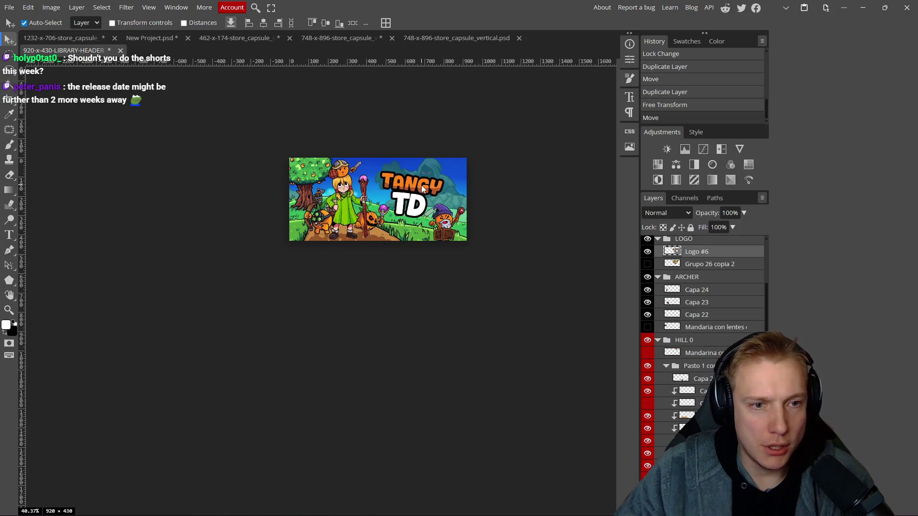
{"action": "scroll", "coordinate": [401, 198], "scroll_direction": "up", "scroll_amount": 3}
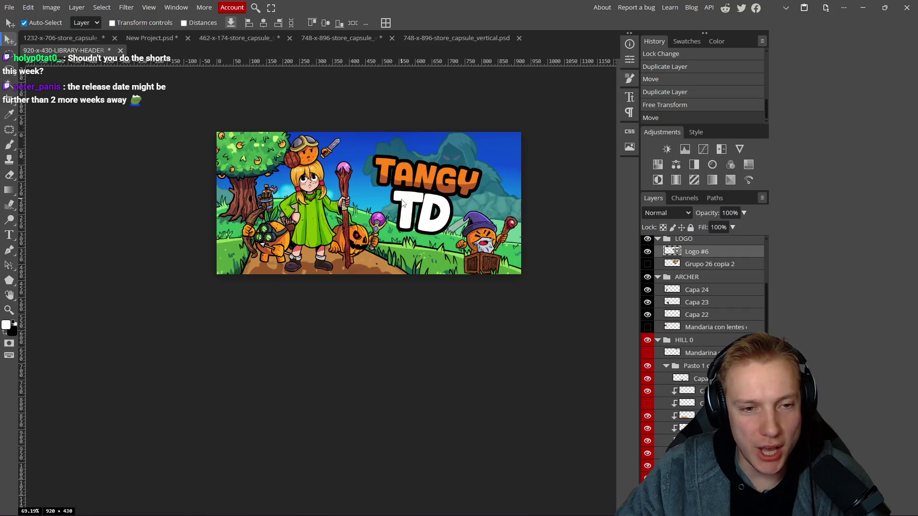
{"action": "scroll", "coordinate": [402, 201], "scroll_direction": "up", "scroll_amount": 2}
{"action": "scroll", "coordinate": [402, 202], "scroll_direction": "down", "scroll_amount": 1}
{"action": "scroll", "coordinate": [403, 204], "scroll_direction": "up", "scroll_amount": 1}
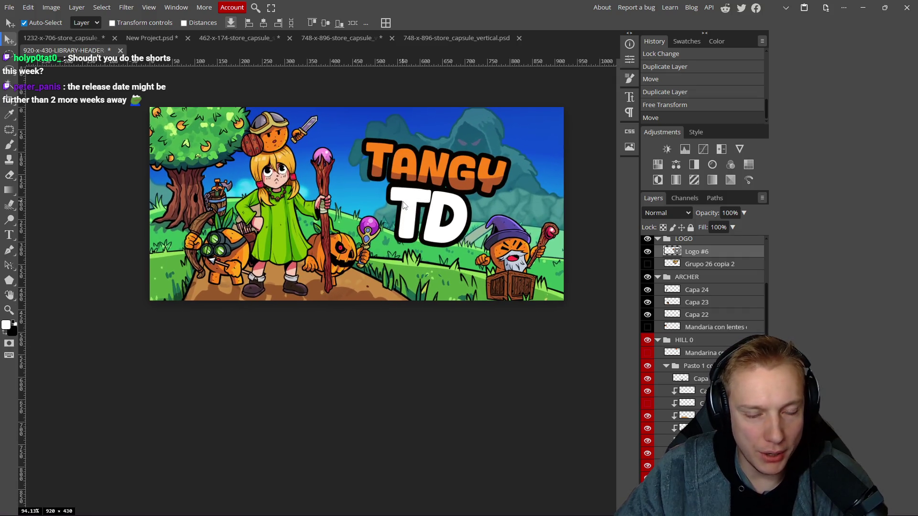
{"action": "scroll", "coordinate": [404, 206], "scroll_direction": "down", "scroll_amount": 4}
{"action": "scroll", "coordinate": [408, 208], "scroll_direction": "up", "scroll_amount": 3}
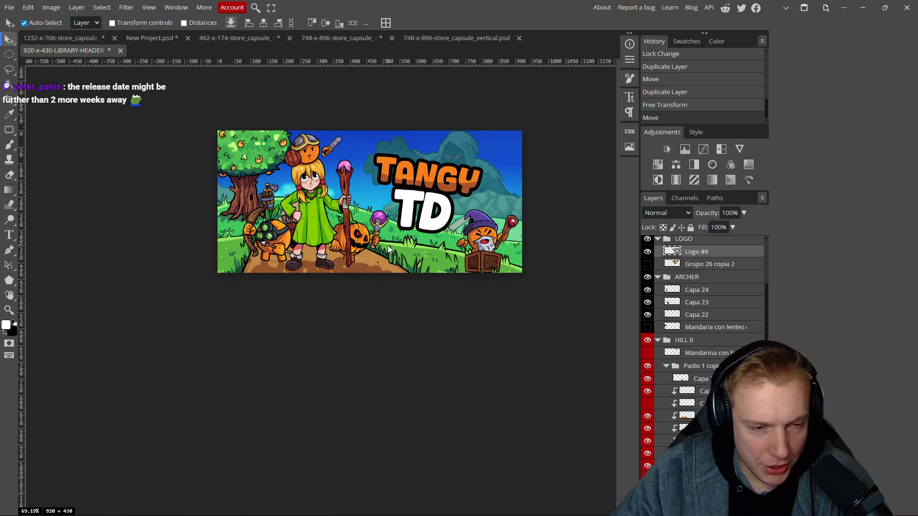
{"action": "left_click_drag", "start_coordinate": [359, 244], "coordinate": [371, 246]}
{"action": "left_click_drag", "start_coordinate": [478, 239], "coordinate": [488, 239]}
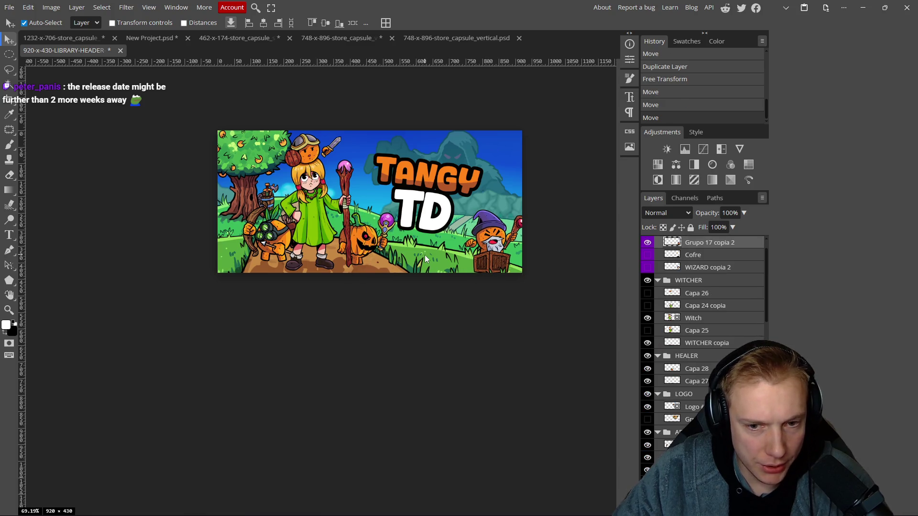
- Delete the unused Pasto grass group under HILL 0 and select the grass layers from Capa 21 down
{"action": "left_click", "coordinate": [425, 258]}
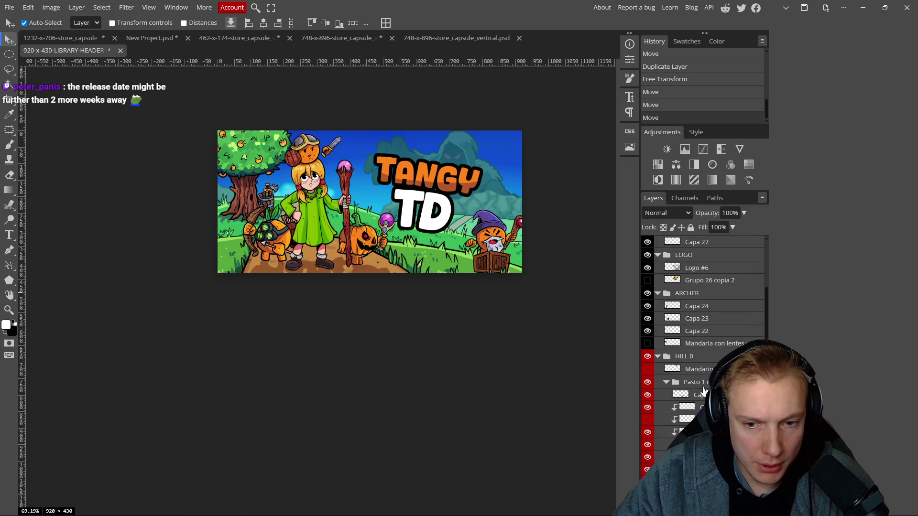
{"action": "scroll", "coordinate": [703, 390], "scroll_direction": "down", "scroll_amount": 5}
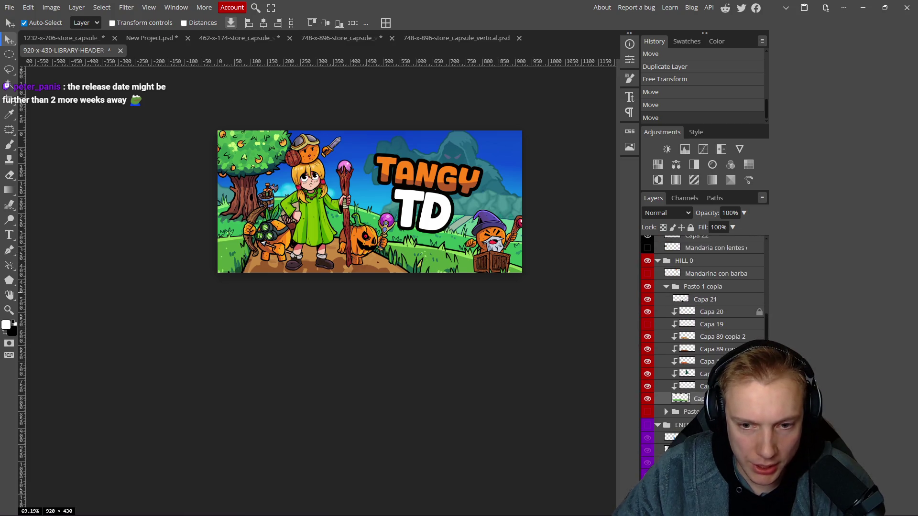
{"action": "left_click", "coordinate": [648, 414]}
{"action": "left_click", "coordinate": [648, 414]}
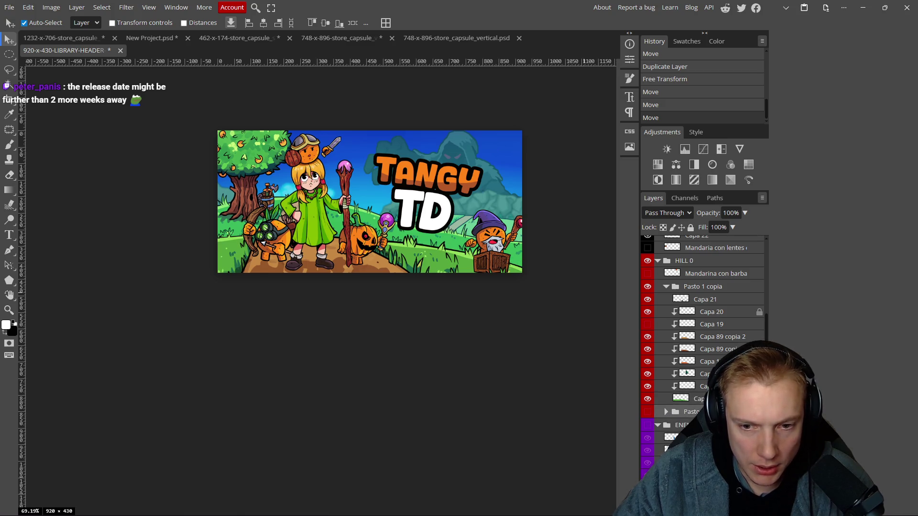
{"action": "key", "text": "Delete"}
{"action": "left_click", "coordinate": [681, 398]}
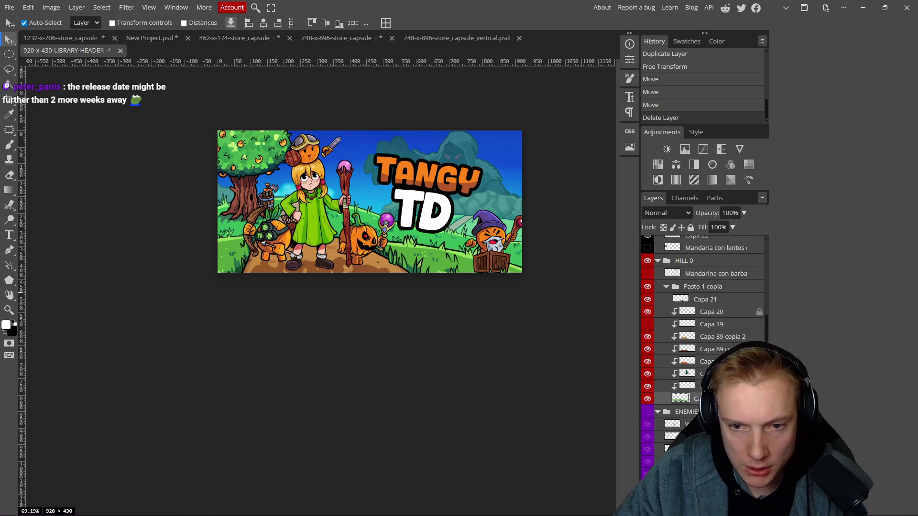
{"action": "left_click", "coordinate": [708, 304], "text": "shift"}
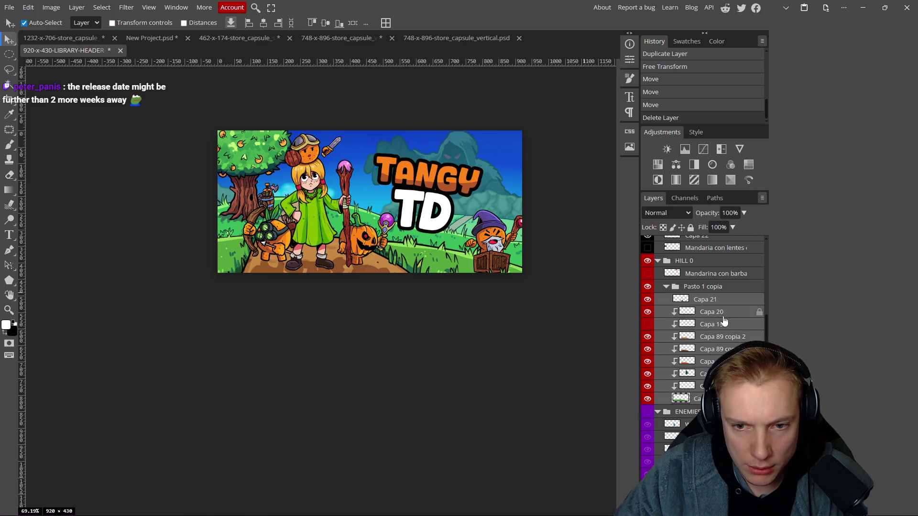
- Link the selected grass layers and nudge the grass, girl, pumpkin and TANGY TD logo
{"action": "left_click", "coordinate": [646, 508]}
{"action": "mouse_move", "coordinate": [443, 252]}
{"action": "left_mouse_down"}
{"action": "mouse_move", "coordinate": [437, 263]}
{"action": "mouse_move", "coordinate": [460, 252]}
{"action": "mouse_move", "coordinate": [443, 261]}
{"action": "mouse_move", "coordinate": [461, 267]}
{"action": "left_mouse_up"}
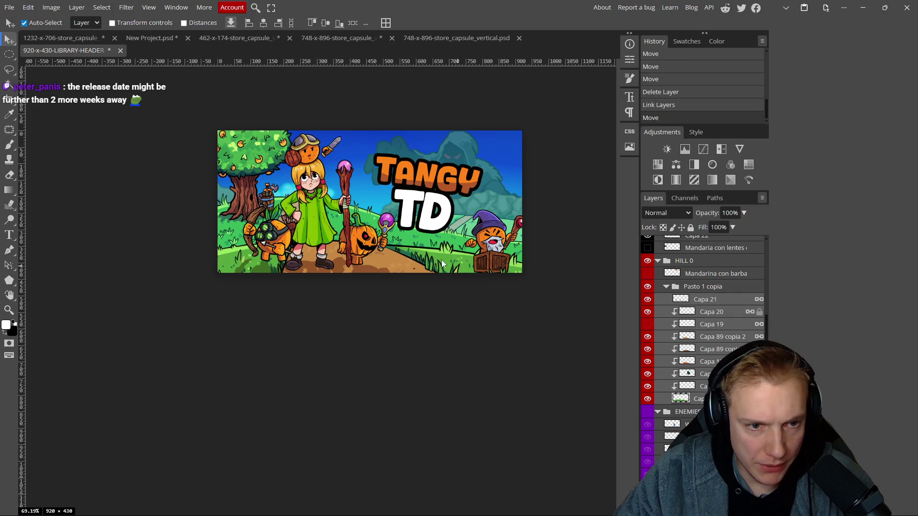
{"action": "left_click_drag", "start_coordinate": [308, 212], "coordinate": [330, 214]}
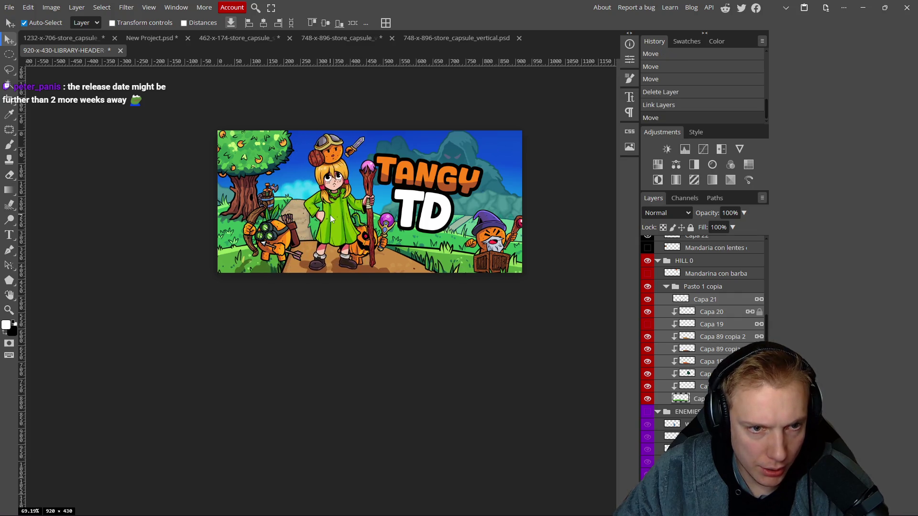
{"action": "left_click_drag", "start_coordinate": [432, 263], "coordinate": [428, 258]}
{"action": "left_click_drag", "start_coordinate": [362, 241], "coordinate": [371, 241]}
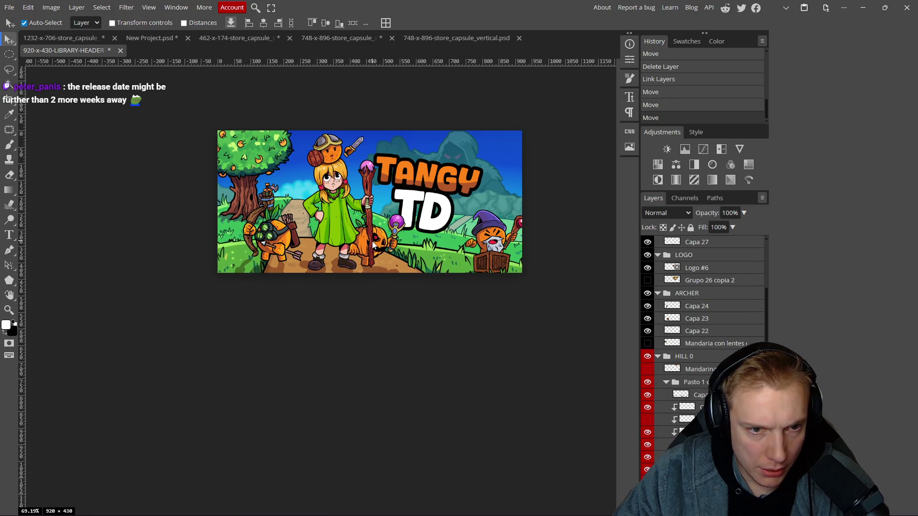
{"action": "left_click_drag", "start_coordinate": [423, 198], "coordinate": [429, 201]}
{"action": "mouse_move", "coordinate": [348, 219]}
{"action": "left_mouse_down"}
{"action": "mouse_move", "coordinate": [334, 216]}
{"action": "mouse_move", "coordinate": [356, 221]}
{"action": "mouse_move", "coordinate": [374, 242]}
{"action": "left_mouse_up"}
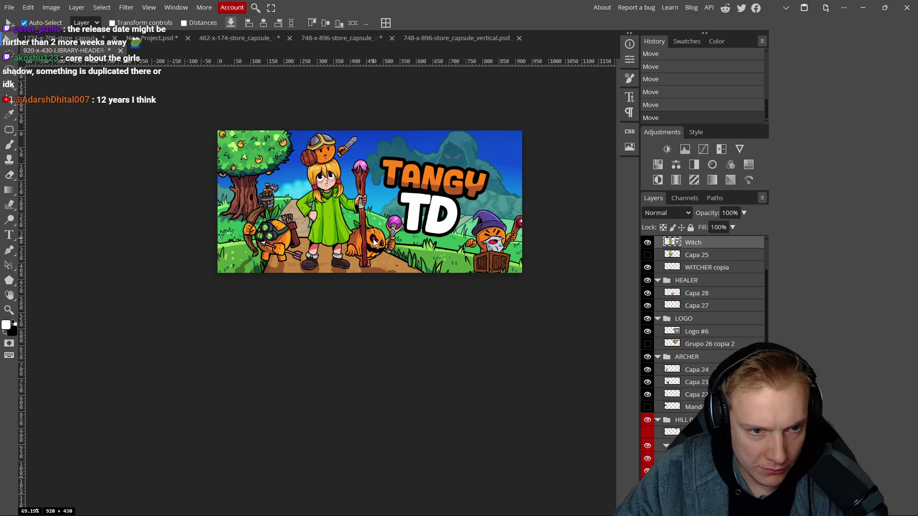
- Fine-tune the positions of the girl layer Capa 28 and the TANGY TD logo
{"action": "left_click", "coordinate": [385, 271]}
{"action": "left_click_drag", "start_coordinate": [431, 213], "coordinate": [433, 216]}
{"action": "scroll", "coordinate": [381, 228], "scroll_direction": "down", "scroll_amount": 5}
{"action": "scroll", "coordinate": [381, 227], "scroll_direction": "up", "scroll_amount": 5}
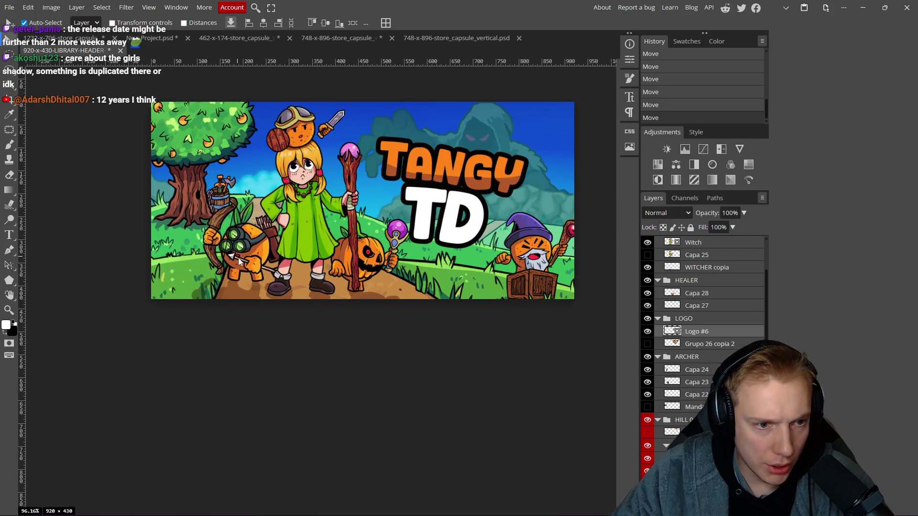
{"action": "left_click", "coordinate": [291, 259]}
{"action": "scroll", "coordinate": [291, 259], "scroll_direction": "up", "scroll_amount": 1}
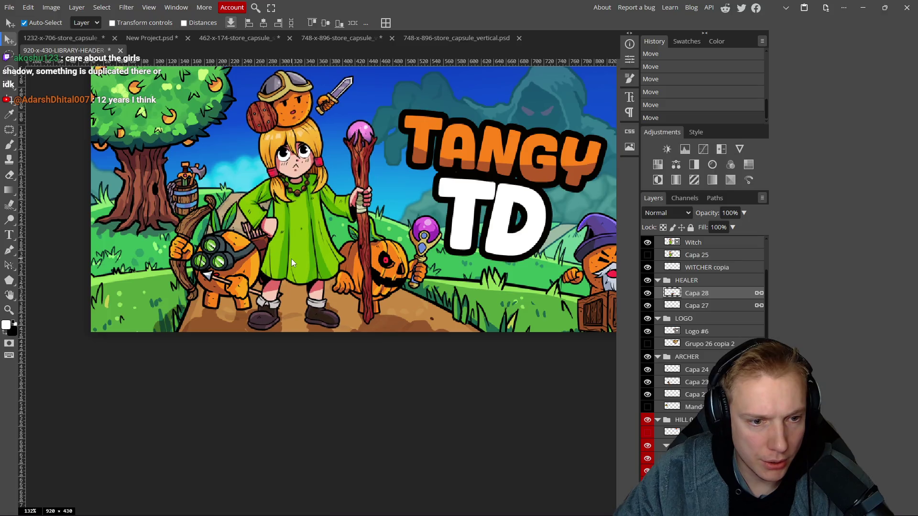
{"action": "mouse_move", "coordinate": [291, 259]}
{"action": "left_mouse_down"}
{"action": "mouse_move", "coordinate": [216, 276]}
{"action": "mouse_move", "coordinate": [151, 306]}
{"action": "mouse_move", "coordinate": [289, 257]}
{"action": "left_mouse_up"}
{"action": "left_click", "coordinate": [693, 242]}
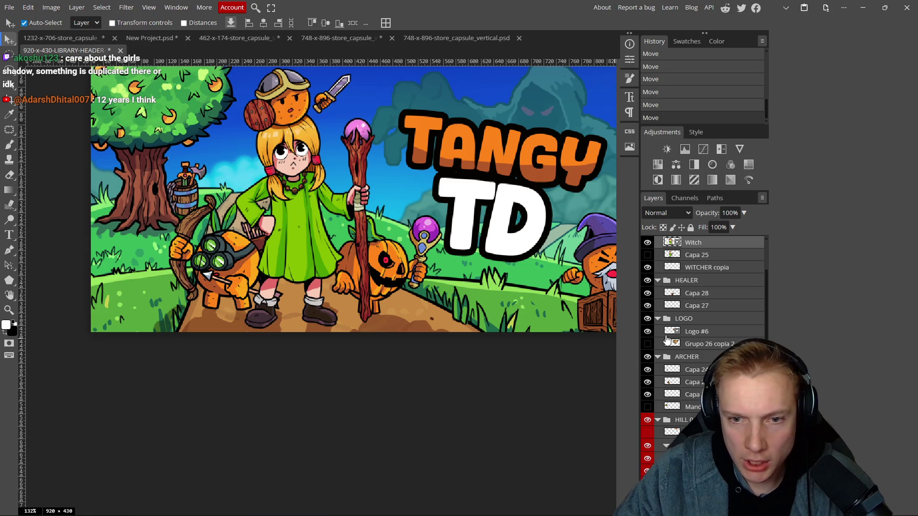
- Hide WITCHER copia, shift the foreground grass, and move the tree and barrel about 25 px left
{"action": "left_click", "coordinate": [647, 268]}
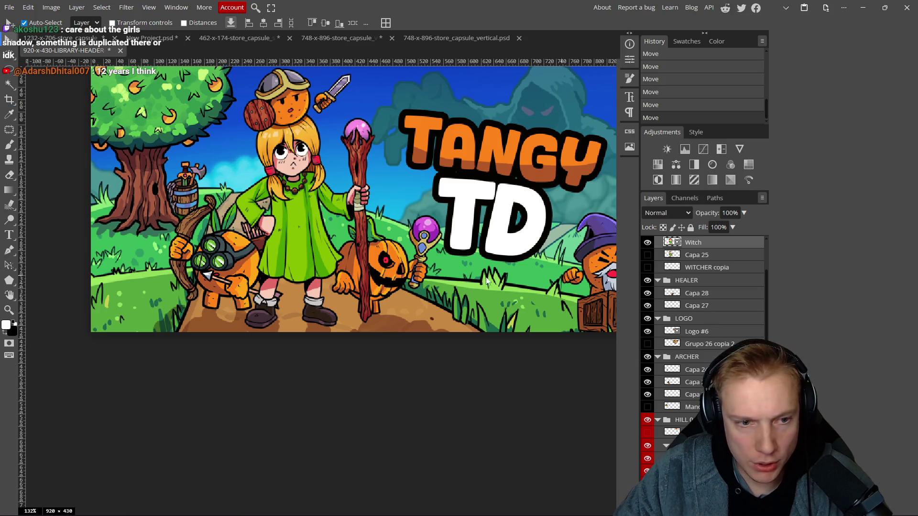
{"action": "scroll", "coordinate": [295, 249], "scroll_direction": "down", "scroll_amount": 2}
{"action": "scroll", "coordinate": [294, 245], "scroll_direction": "up", "scroll_amount": 1}
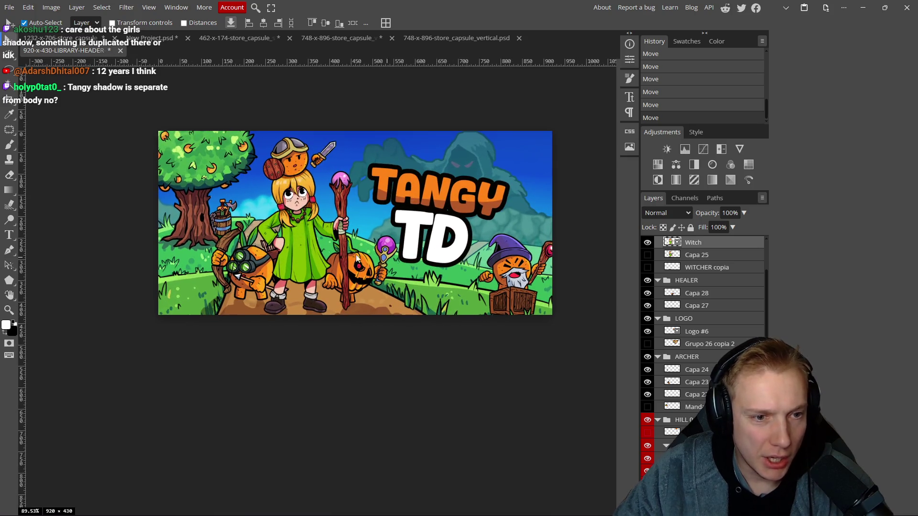
{"action": "left_click", "coordinate": [190, 259]}
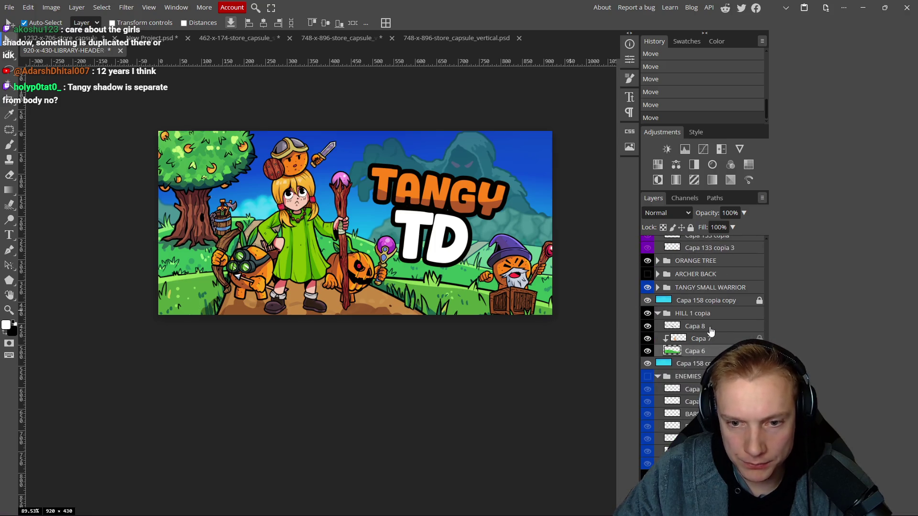
{"action": "left_click", "coordinate": [718, 326]}
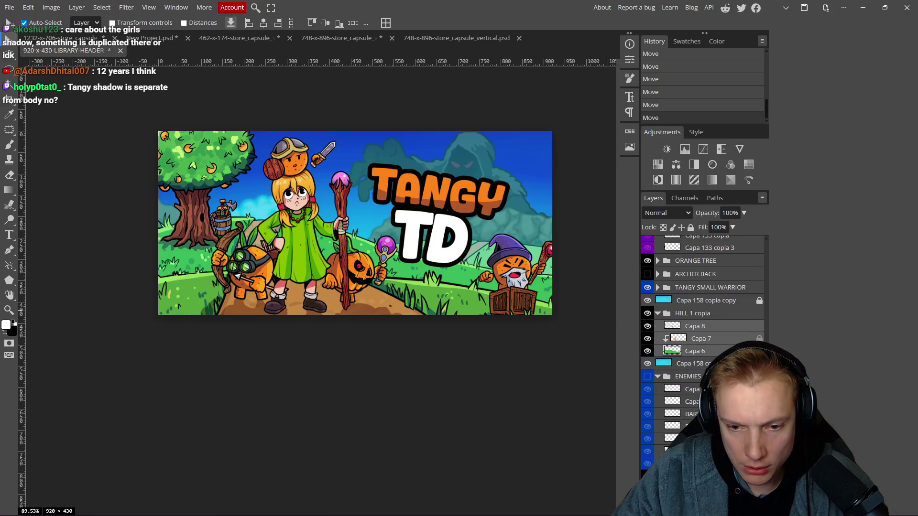
{"action": "left_click_drag", "start_coordinate": [364, 248], "coordinate": [357, 248]}
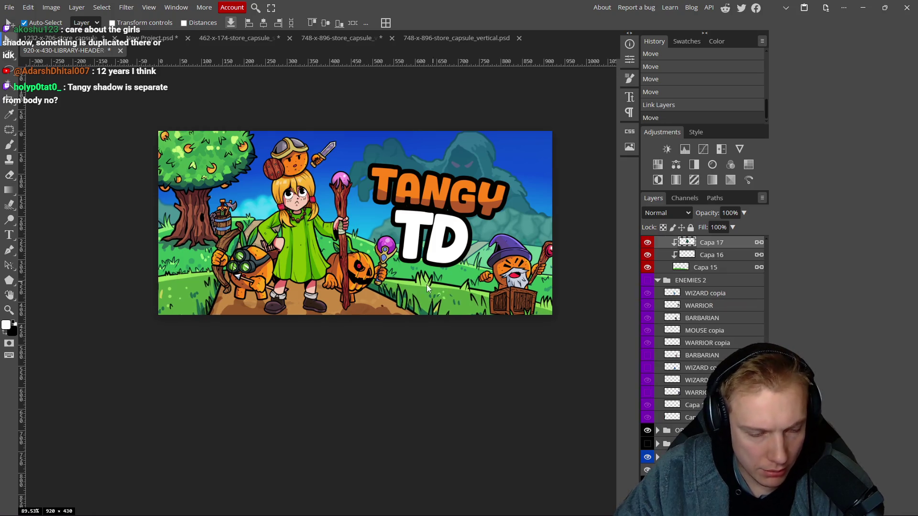
{"action": "key", "text": "ctrl+z"}
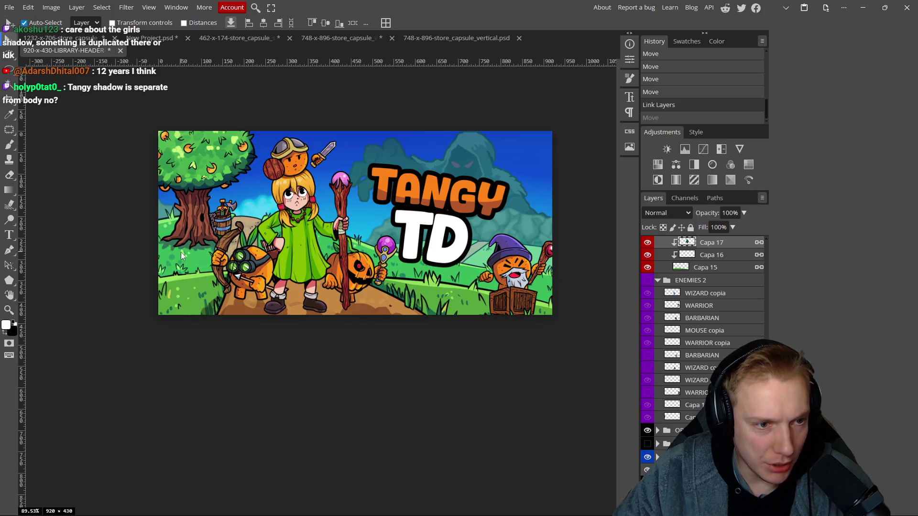
{"action": "key", "text": "ctrl+shift+z"}
{"action": "left_click_drag", "start_coordinate": [194, 212], "coordinate": [182, 208]}
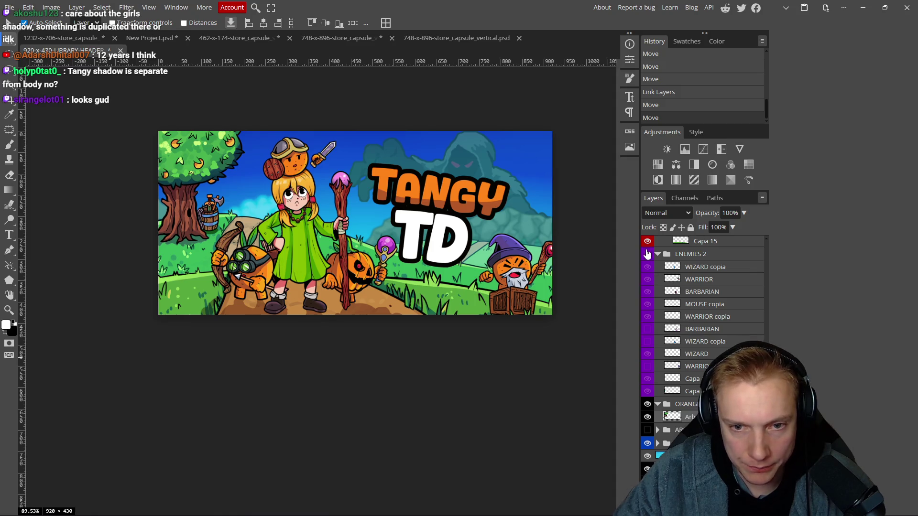
- Show the ENEMIES 2 characters and slide a figure into the scene
{"action": "left_click", "coordinate": [647, 254]}
{"action": "left_click", "coordinate": [648, 254]}
{"action": "left_click", "coordinate": [648, 254]}
{"action": "left_click_drag", "start_coordinate": [162, 249], "coordinate": [571, 283]}
- Rotate the figure to about 10.6° and place the blue wizard behind the girl
{"action": "key", "text": "ctrl+alt+t"}
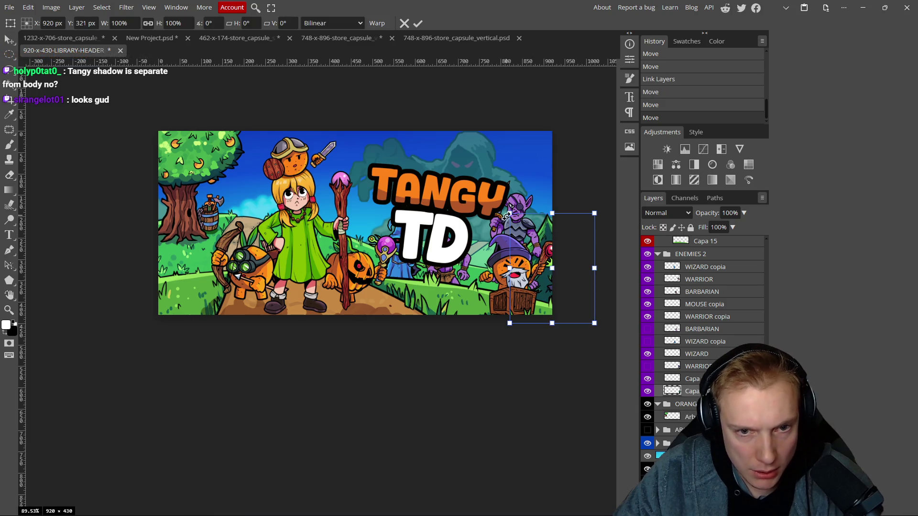
{"action": "mouse_move", "coordinate": [504, 210]}
{"action": "left_mouse_down"}
{"action": "mouse_move", "coordinate": [529, 220]}
{"action": "mouse_move", "coordinate": [569, 195]}
{"action": "mouse_move", "coordinate": [570, 277]}
{"action": "left_mouse_up"}
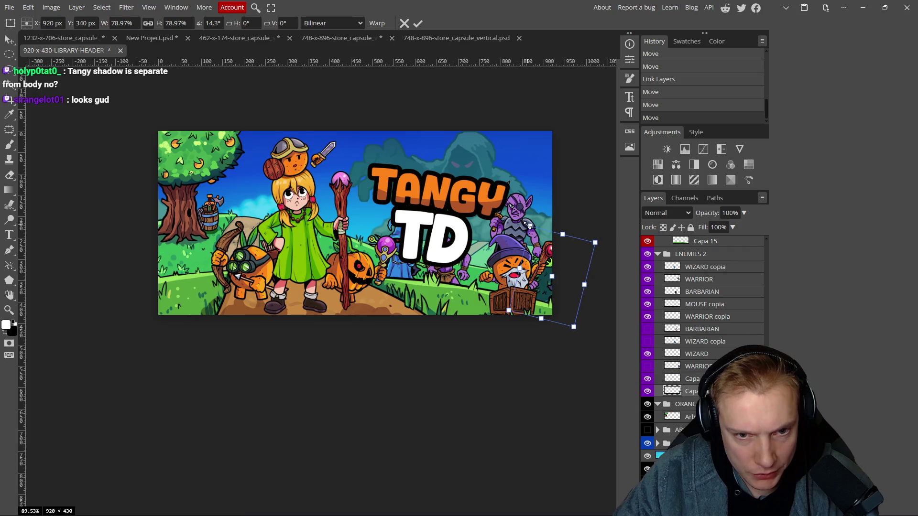
{"action": "mouse_move", "coordinate": [525, 224]}
{"action": "left_mouse_down"}
{"action": "mouse_move", "coordinate": [513, 240]}
{"action": "mouse_move", "coordinate": [526, 233]}
{"action": "left_mouse_up"}
{"action": "left_click_drag", "start_coordinate": [563, 272], "coordinate": [563, 276]}
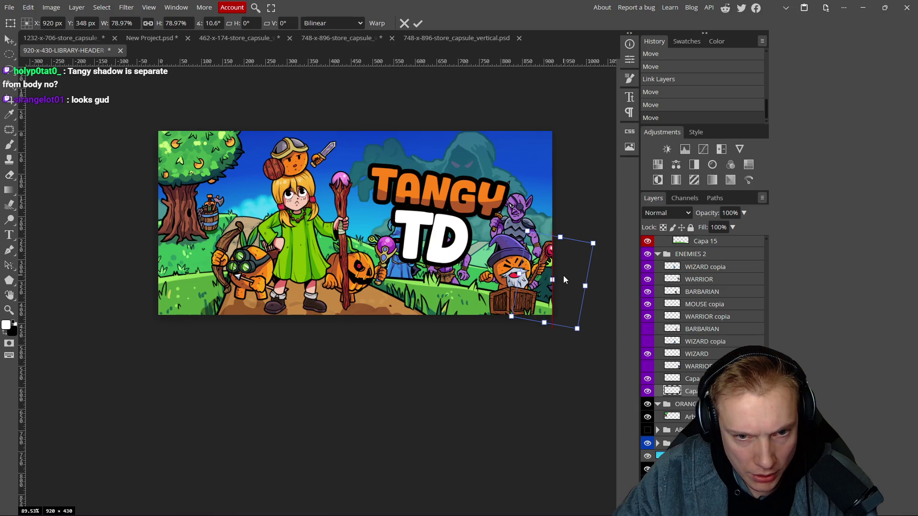
{"action": "left_click", "coordinate": [418, 23]}
{"action": "mouse_move", "coordinate": [549, 288]}
{"action": "left_mouse_down"}
{"action": "mouse_move", "coordinate": [543, 234]}
{"action": "mouse_move", "coordinate": [236, 224]}
{"action": "mouse_move", "coordinate": [228, 214]}
{"action": "left_mouse_up"}
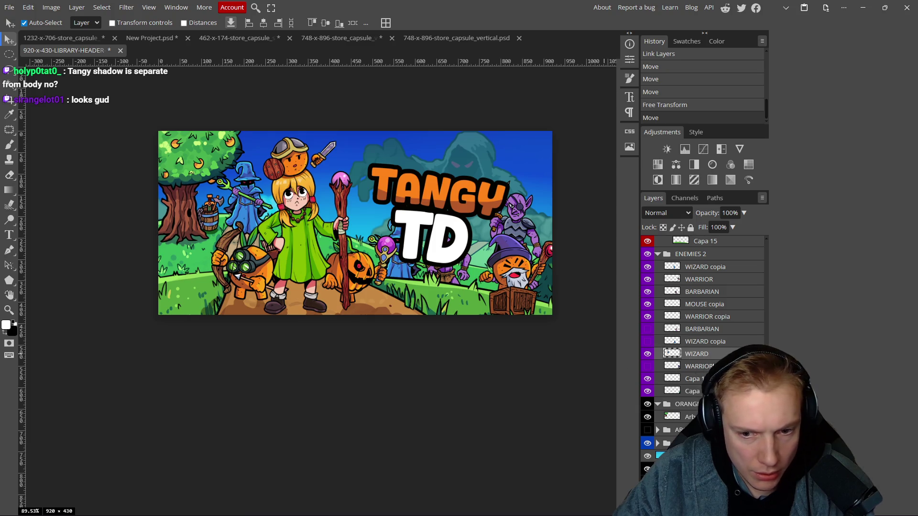
- Move the ENEMIES 2 group below Capa 158 copia copy in the layer stack
{"action": "scroll", "coordinate": [699, 277], "scroll_direction": "up", "scroll_amount": 5}
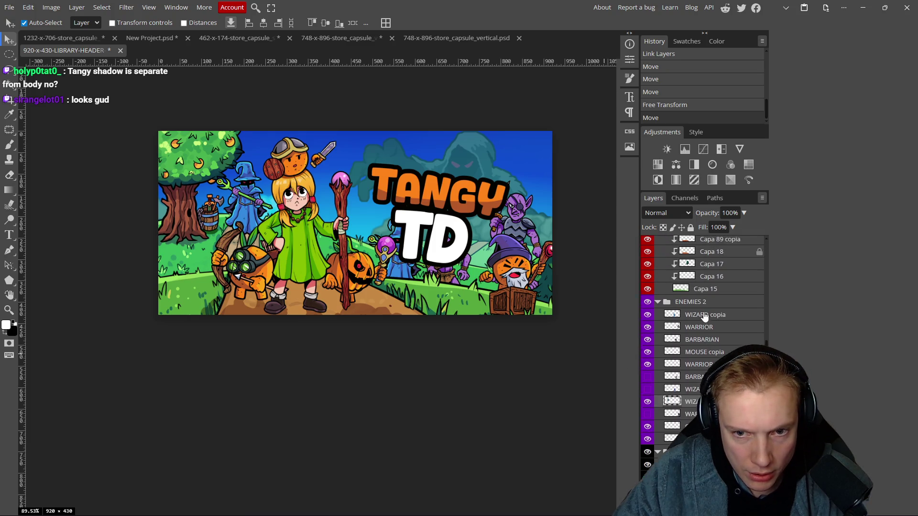
{"action": "scroll", "coordinate": [698, 277], "scroll_direction": "up", "scroll_amount": 3}
{"action": "left_click", "coordinate": [657, 253]}
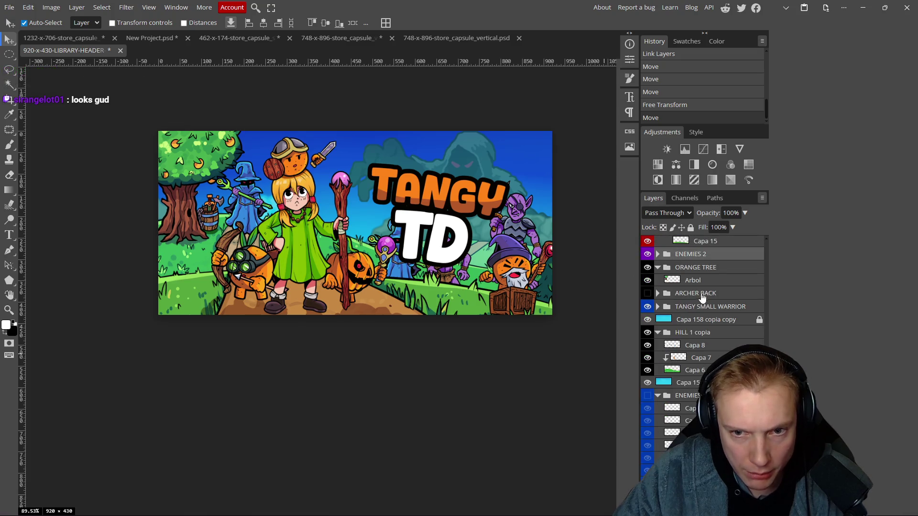
{"action": "left_click_drag", "start_coordinate": [693, 257], "coordinate": [698, 325]}
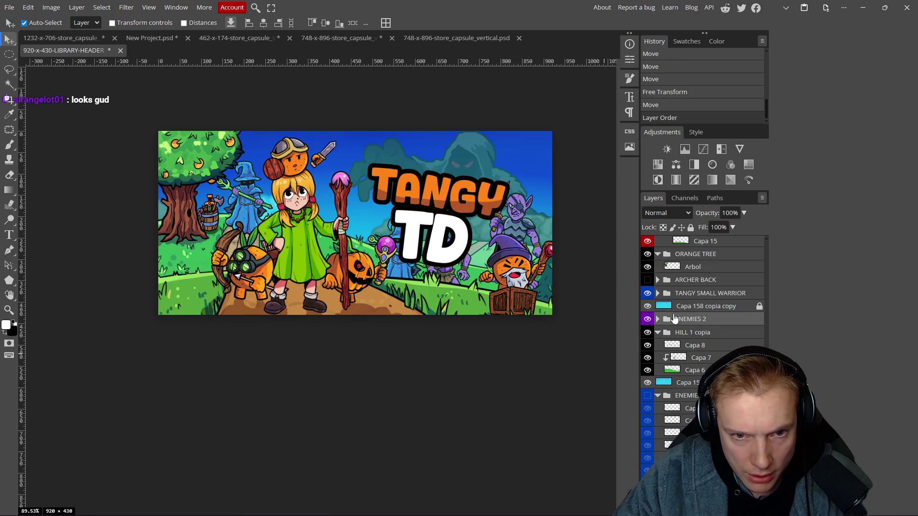
{"action": "scroll", "coordinate": [467, 250], "scroll_direction": "down", "scroll_amount": 3}
{"action": "scroll", "coordinate": [386, 325], "scroll_direction": "up", "scroll_amount": 3}
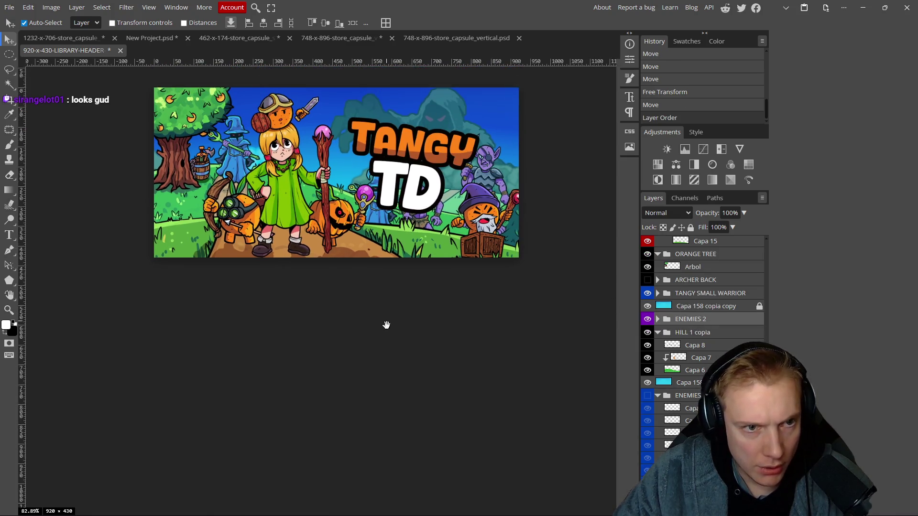
- Undo a trial nudge of the blue wizard, collapse HILL 1 copia, and expand ENEMIES 2
{"action": "scroll", "coordinate": [386, 325], "scroll_direction": "down", "scroll_amount": 3}
{"action": "scroll", "coordinate": [339, 206], "scroll_direction": "up", "scroll_amount": 3}
{"action": "left_click_drag", "start_coordinate": [254, 189], "coordinate": [254, 185]}
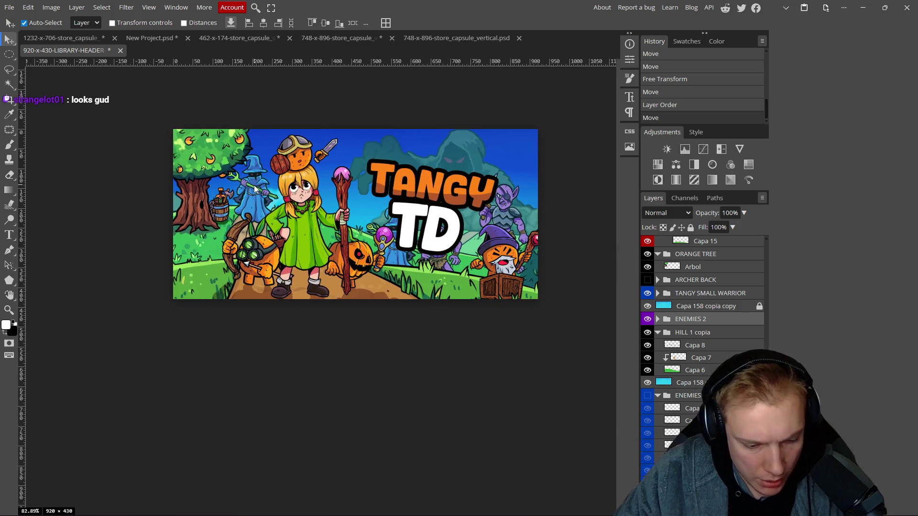
{"action": "key", "text": "ctrl+z"}
{"action": "left_click", "coordinate": [658, 332]}
{"action": "left_click", "coordinate": [659, 320]}
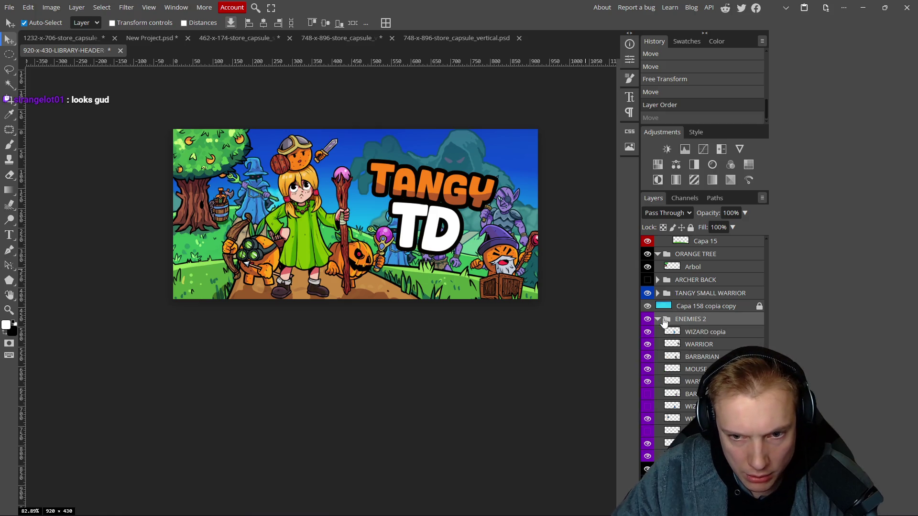
- Hide WARRIOR, BARBARIAN, MOUSE and WIZARD copia, then shift the blue wizard down-left
{"action": "left_click", "coordinate": [715, 344]}
{"action": "left_click", "coordinate": [646, 344]}
{"action": "left_click_drag", "start_coordinate": [647, 357], "coordinate": [648, 373]}
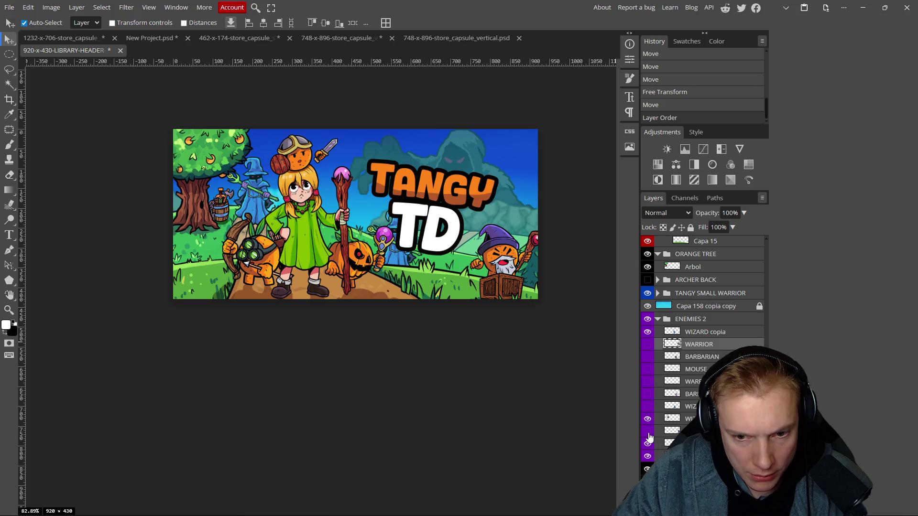
{"action": "left_click", "coordinate": [648, 432]}
{"action": "left_click", "coordinate": [648, 432]}
{"action": "left_click", "coordinate": [648, 457]}
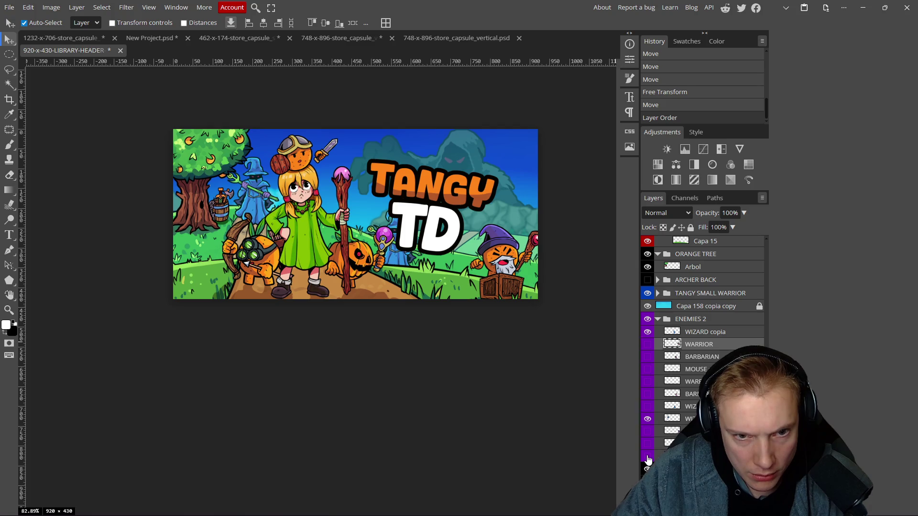
{"action": "left_click", "coordinate": [648, 458]}
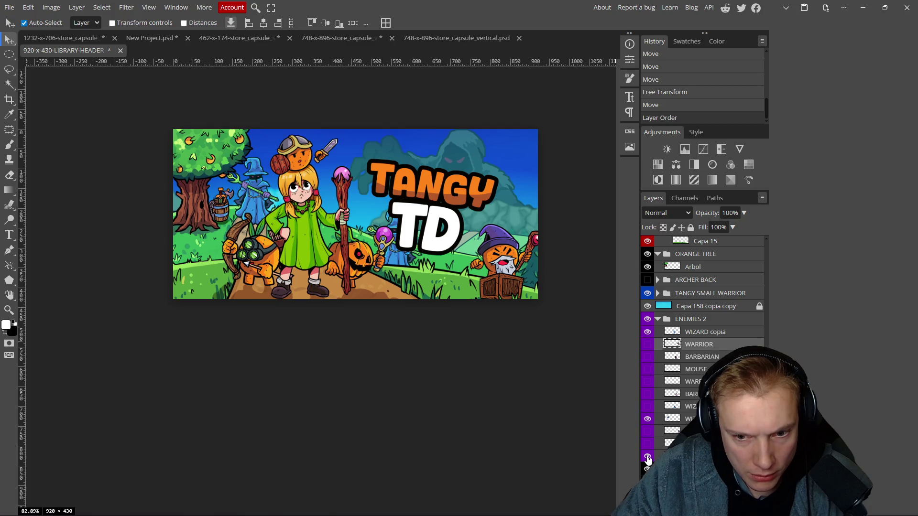
{"action": "left_click", "coordinate": [647, 333]}
{"action": "left_click_drag", "start_coordinate": [256, 191], "coordinate": [254, 196]}
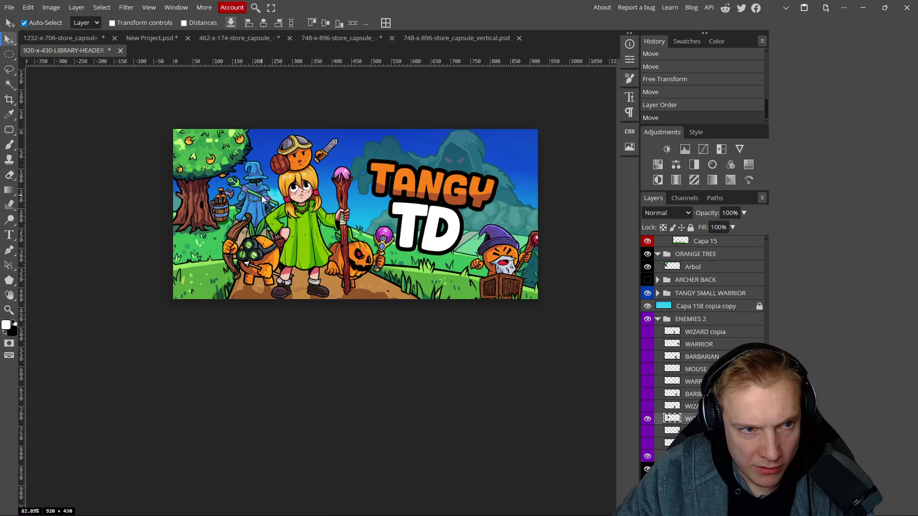
- Nudge the green-dressed girl slightly right, then switch to the Steam store in the browser
{"action": "scroll", "coordinate": [262, 196], "scroll_direction": "down", "scroll_amount": 5}
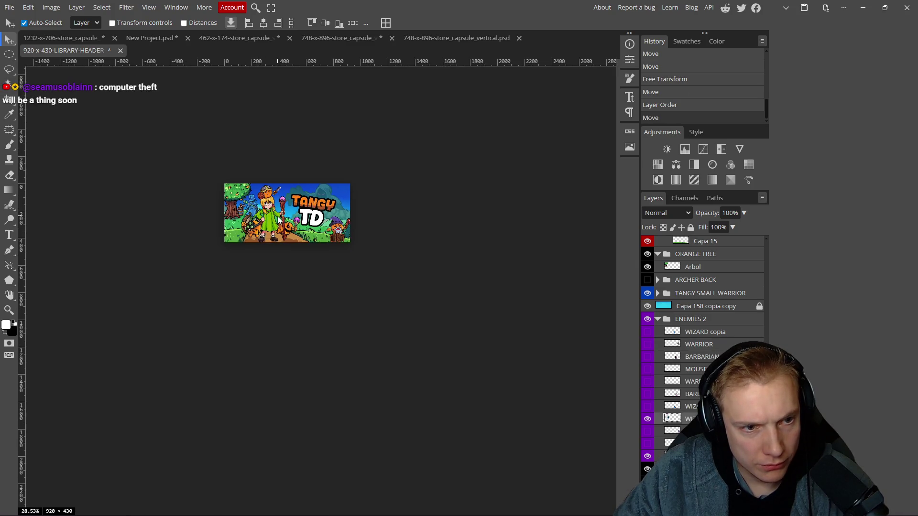
{"action": "scroll", "coordinate": [278, 220], "scroll_direction": "up", "scroll_amount": 6}
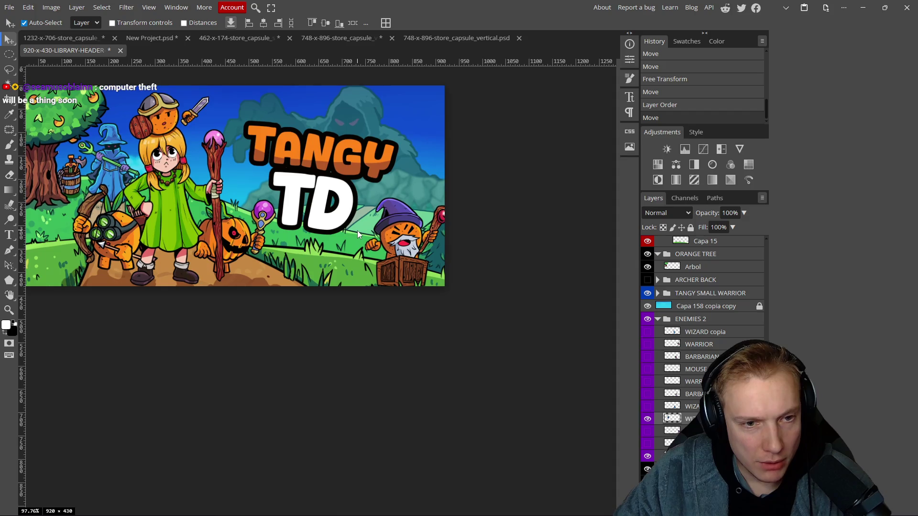
{"action": "scroll", "coordinate": [331, 217], "scroll_direction": "down", "scroll_amount": 4}
{"action": "left_click_drag", "start_coordinate": [316, 265], "coordinate": [328, 282]}
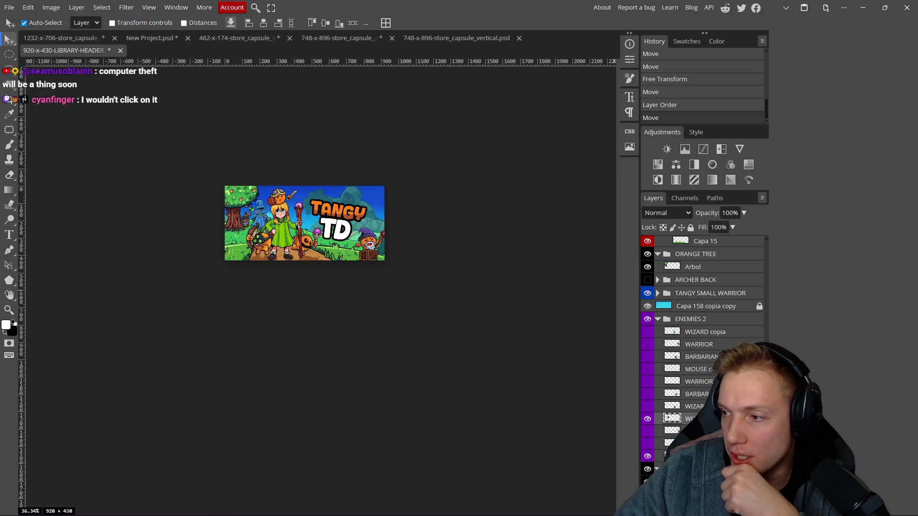
{"action": "scroll", "coordinate": [296, 225], "scroll_direction": "up", "scroll_amount": 5}
{"action": "scroll", "coordinate": [292, 267], "scroll_direction": "up", "scroll_amount": 5}
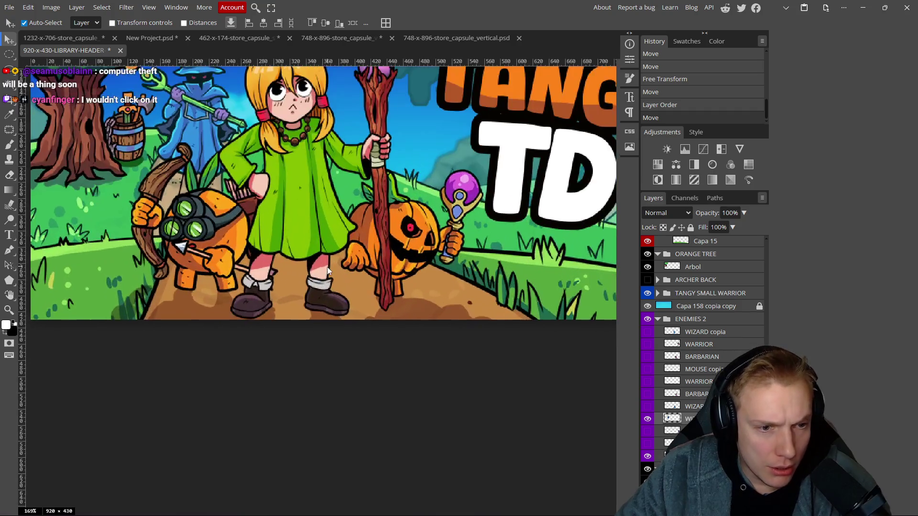
{"action": "mouse_move", "coordinate": [298, 204]}
{"action": "left_mouse_down"}
{"action": "mouse_move", "coordinate": [309, 192]}
{"action": "mouse_move", "coordinate": [303, 200]}
{"action": "left_mouse_up"}
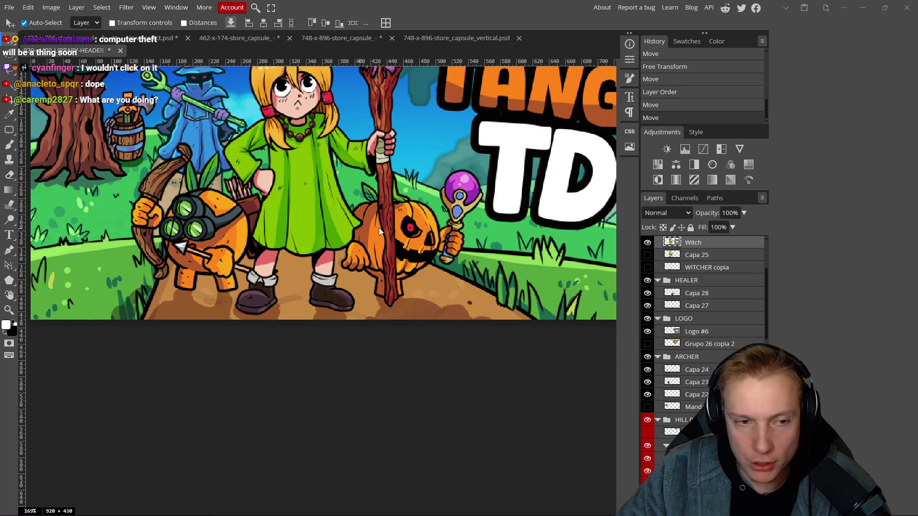
{"action": "scroll", "coordinate": [378, 228], "scroll_direction": "down", "scroll_amount": 5}
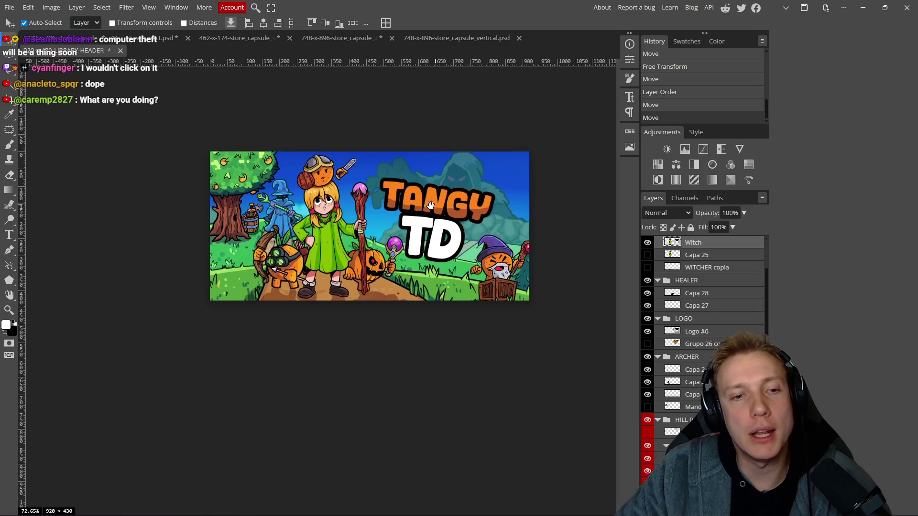
{"action": "key", "text": "alt+Tab"}
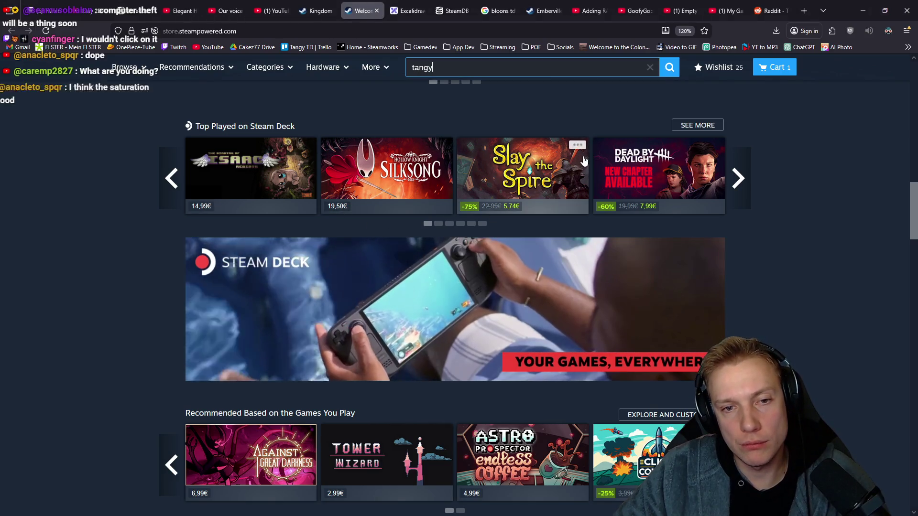
{"action": "key", "text": "alt+Tab"}
{"action": "scroll", "coordinate": [411, 224], "scroll_direction": "down", "scroll_amount": 2}
{"action": "scroll", "coordinate": [399, 278], "scroll_direction": "down", "scroll_amount": 1}
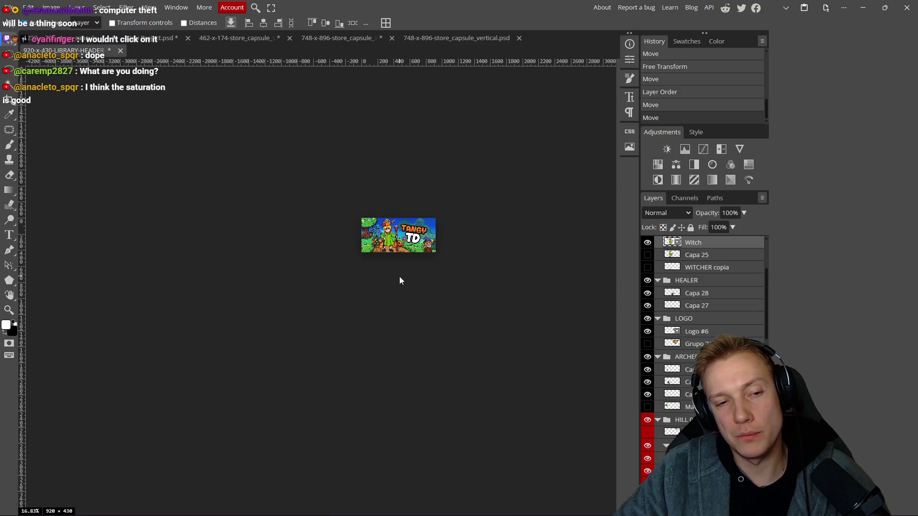
{"action": "scroll", "coordinate": [400, 278], "scroll_direction": "down", "scroll_amount": 2}
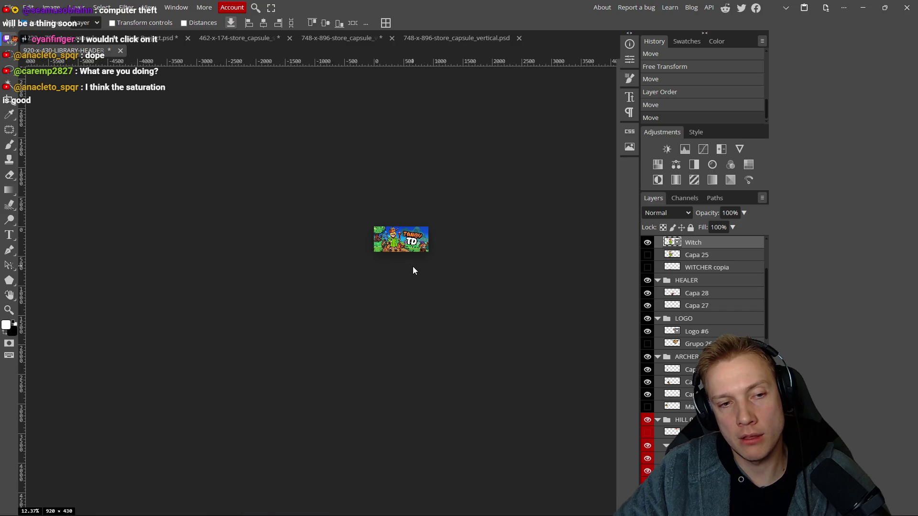
{"action": "key", "text": "alt+Tab"}
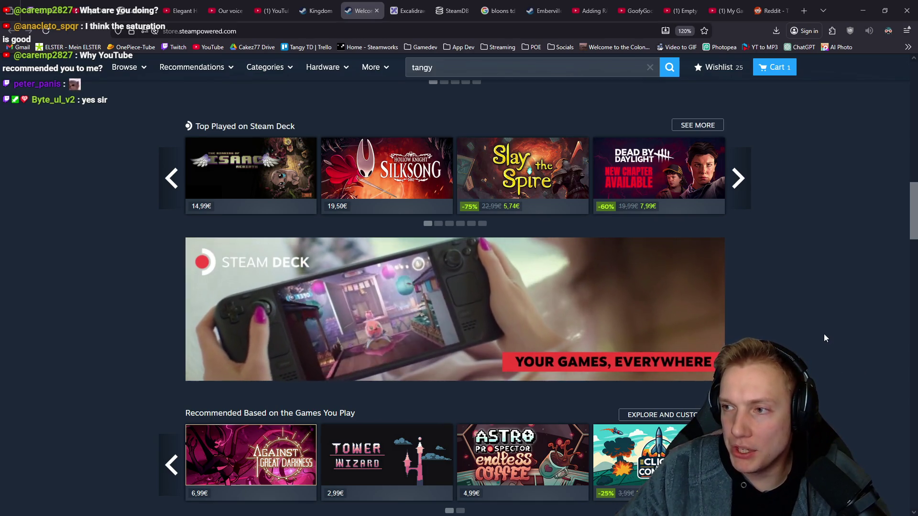
{"action": "key", "text": "alt+Tab"}
{"action": "scroll", "coordinate": [455, 265], "scroll_direction": "up", "scroll_amount": 3}
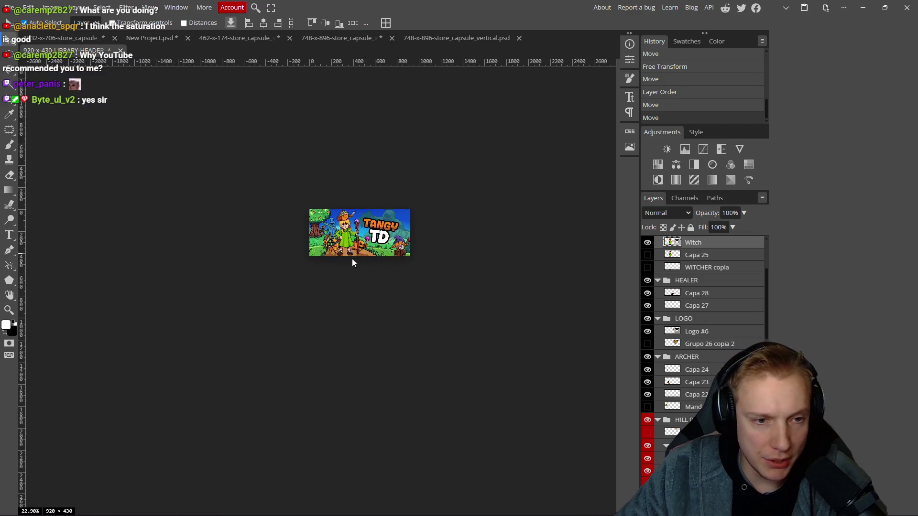
{"action": "scroll", "coordinate": [352, 259], "scroll_direction": "up", "scroll_amount": 5}
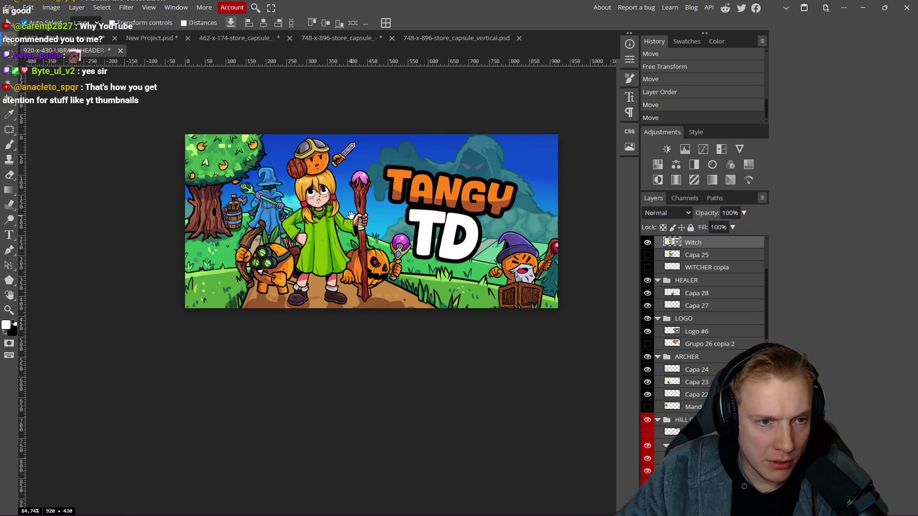
{"action": "scroll", "coordinate": [351, 216], "scroll_direction": "down", "scroll_amount": 8}
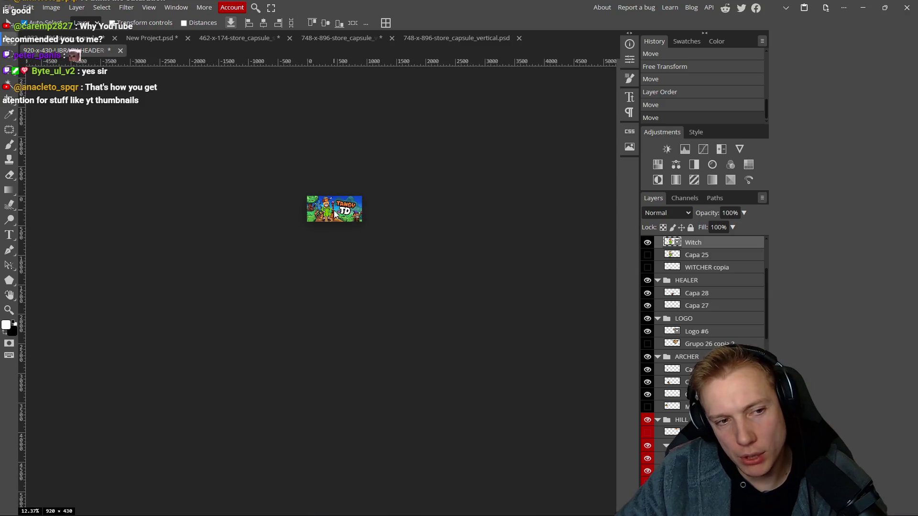
{"action": "scroll", "coordinate": [334, 214], "scroll_direction": "up", "scroll_amount": 5}
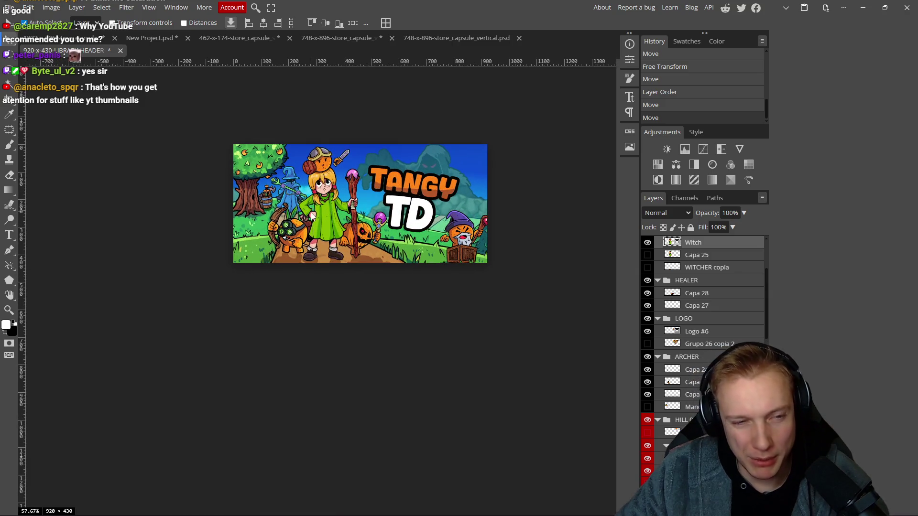
{"action": "scroll", "coordinate": [312, 216], "scroll_direction": "up", "scroll_amount": 2}
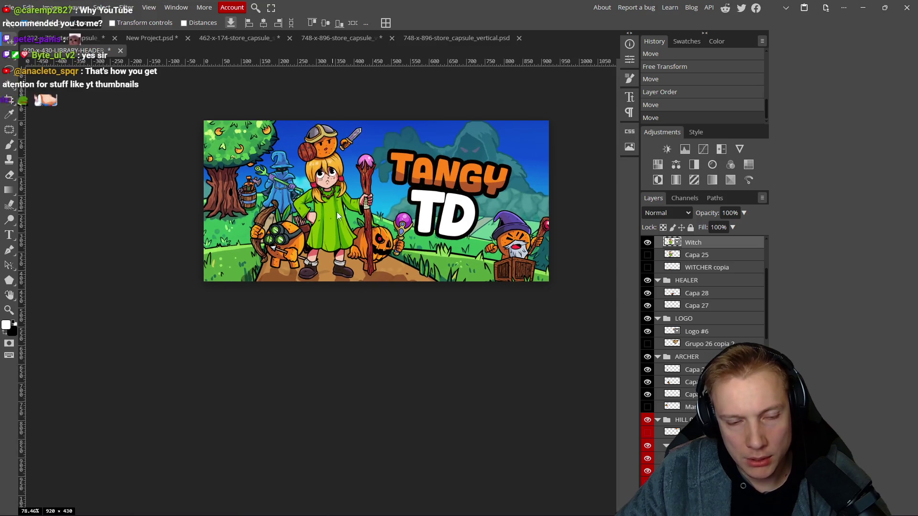
{"action": "scroll", "coordinate": [337, 216], "scroll_direction": "up", "scroll_amount": 2}
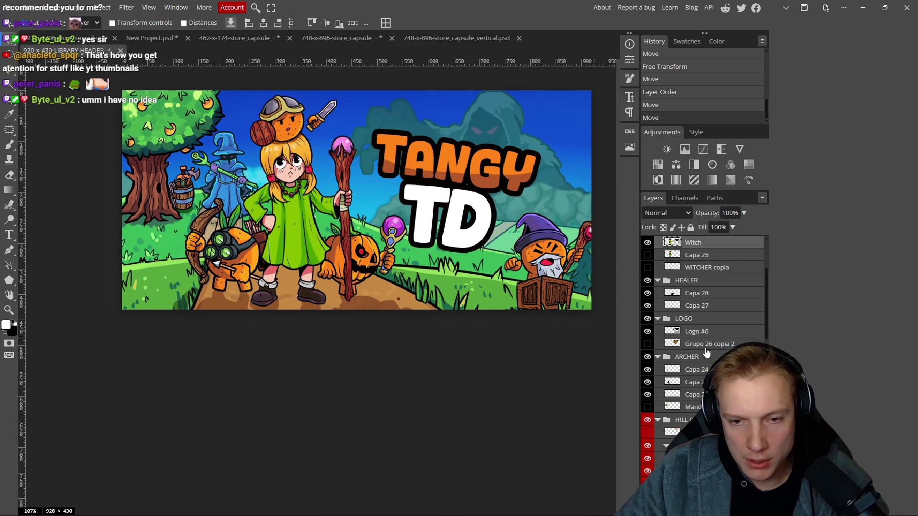
{"action": "scroll", "coordinate": [370, 256], "scroll_direction": "right", "scroll_amount": 2}
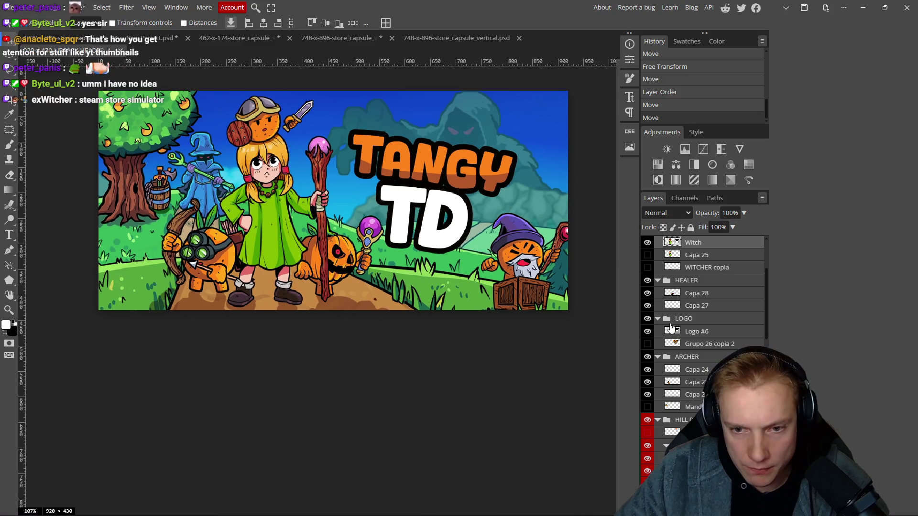
{"action": "left_click", "coordinate": [648, 319]}
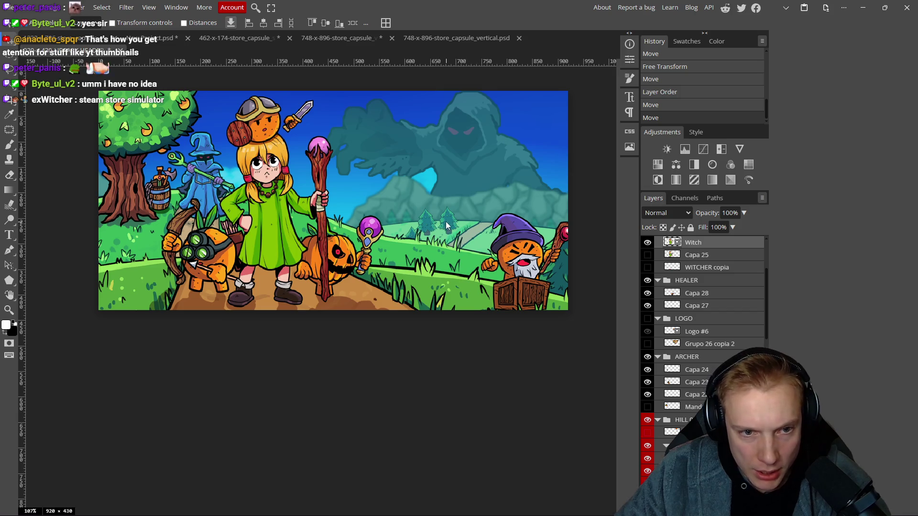
- Duplicate a pine tree further right and rotate the copy about 13.5°
{"action": "left_click_drag", "start_coordinate": [442, 217], "coordinate": [548, 230]}
{"action": "key", "text": "alt+Right"}
{"action": "key", "text": "alt+Right"}
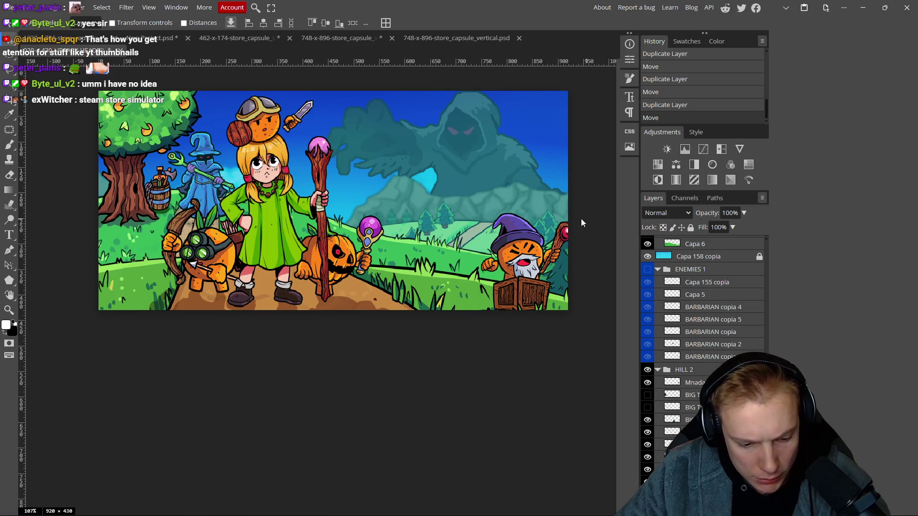
{"action": "key", "text": "ctrl+t"}
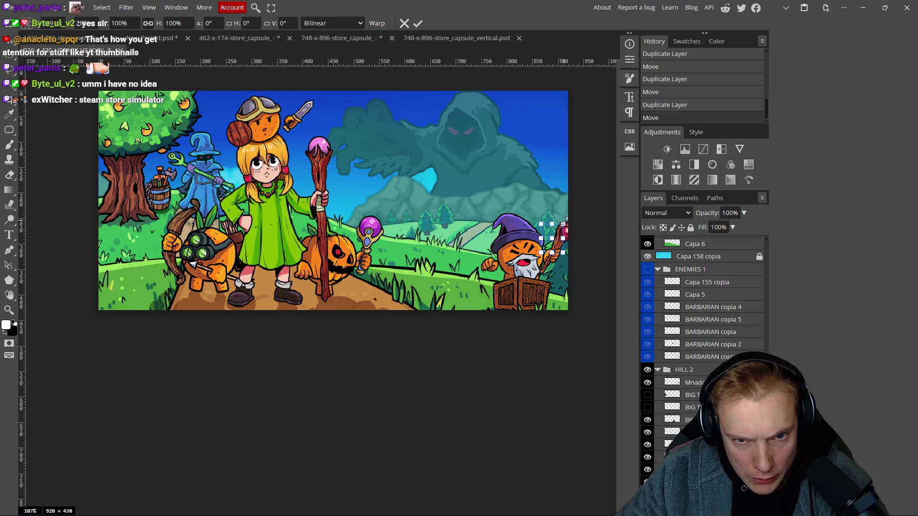
{"action": "left_click_drag", "start_coordinate": [537, 228], "coordinate": [539, 225]}
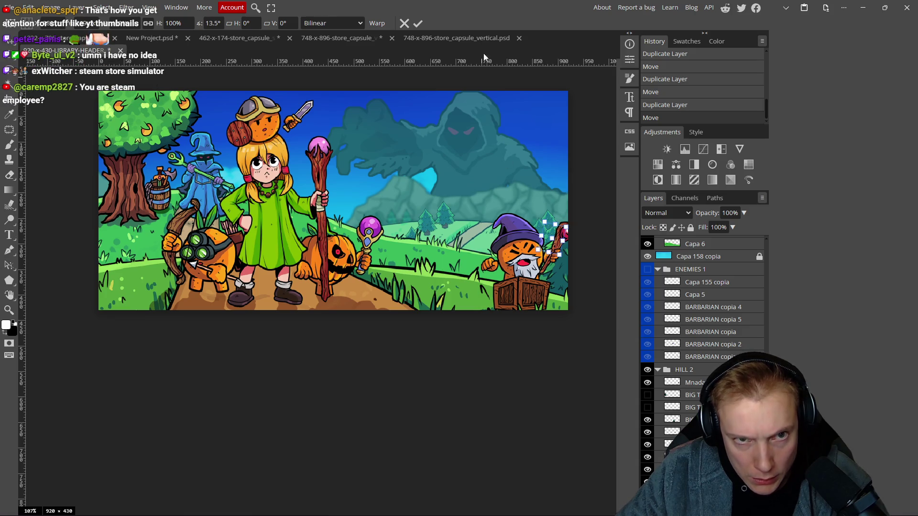
{"action": "left_click", "coordinate": [417, 22]}
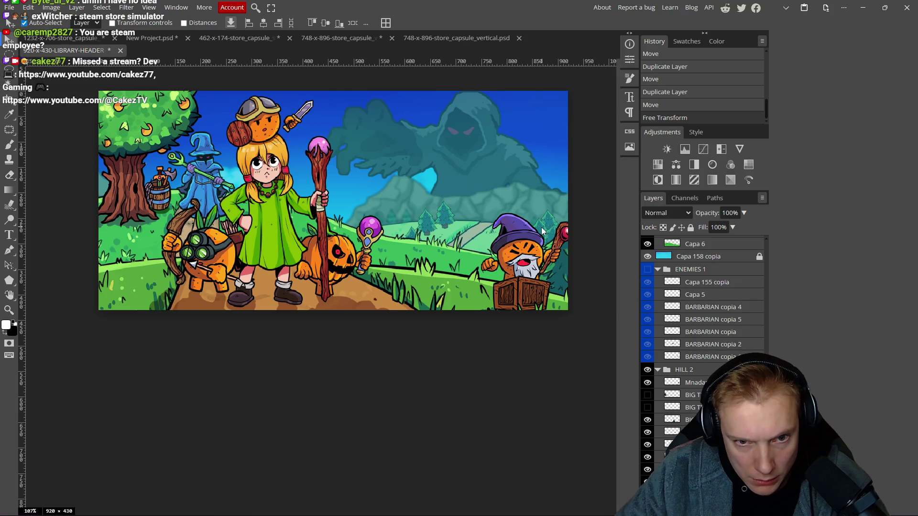
- Rotate the wizard's staff about 14°, then a further 10.7°
{"action": "left_click", "coordinate": [544, 232]}
{"action": "key", "text": "ctrl+t"}
{"action": "left_click_drag", "start_coordinate": [552, 210], "coordinate": [556, 215]}
{"action": "left_click", "coordinate": [416, 25]}
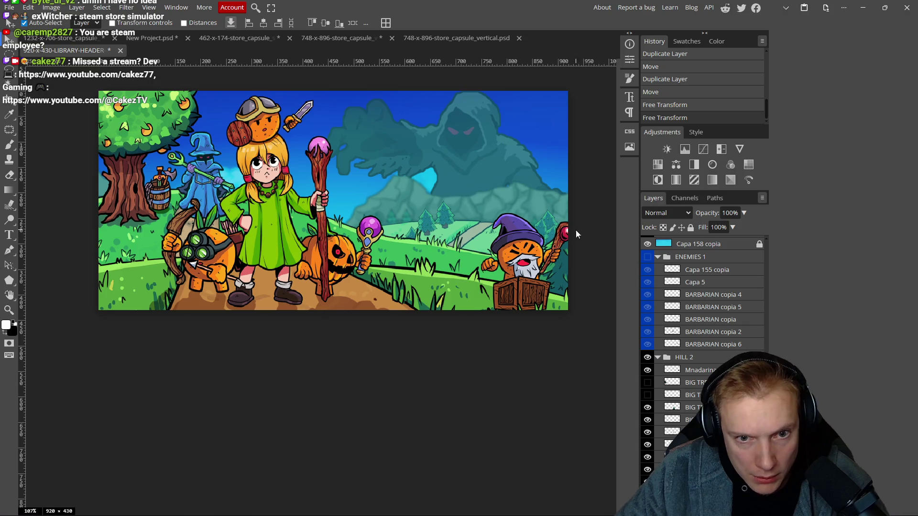
{"action": "left_click", "coordinate": [549, 216]}
{"action": "key", "text": "ctrl+t"}
{"action": "left_click_drag", "start_coordinate": [559, 206], "coordinate": [561, 222]}
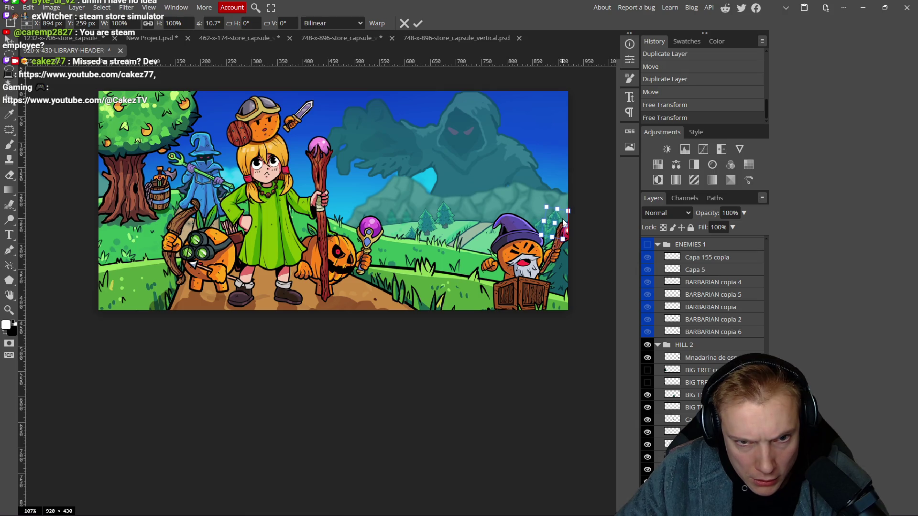
{"action": "left_click", "coordinate": [418, 23]}
{"action": "scroll", "coordinate": [480, 258], "scroll_direction": "down", "scroll_amount": 5}
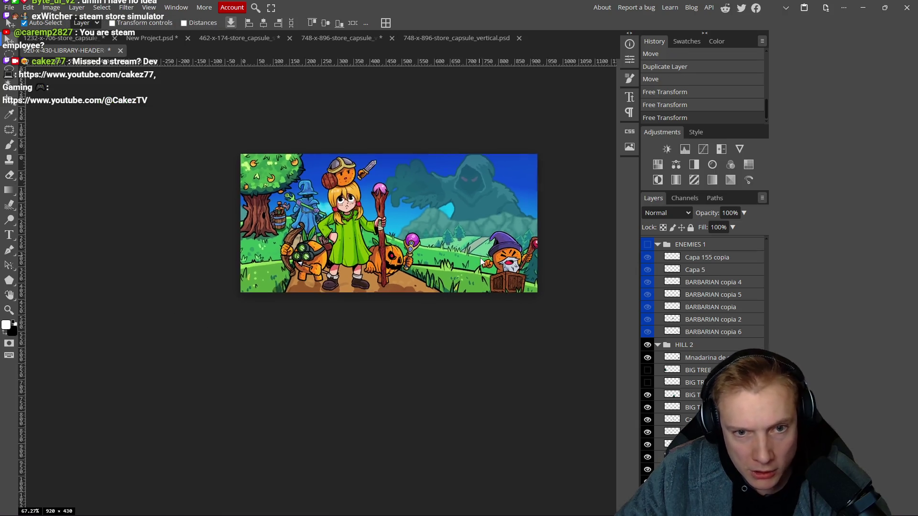
{"action": "scroll", "coordinate": [481, 258], "scroll_direction": "up", "scroll_amount": 6}
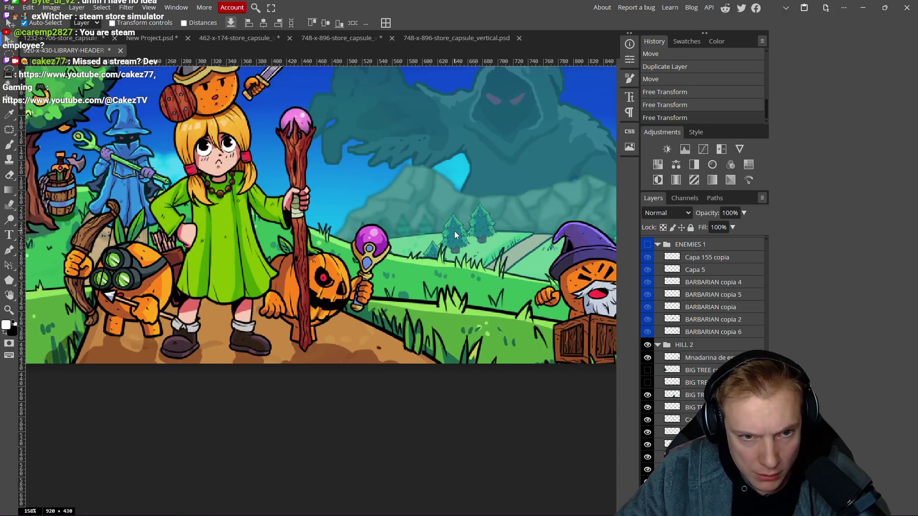
- Move the small pine trees to their new spot on the background hill
{"action": "mouse_move", "coordinate": [437, 230]}
{"action": "left_mouse_down"}
{"action": "mouse_move", "coordinate": [429, 220]}
{"action": "mouse_move", "coordinate": [415, 236]}
{"action": "mouse_move", "coordinate": [414, 227]}
{"action": "mouse_move", "coordinate": [448, 236]}
{"action": "mouse_move", "coordinate": [349, 250]}
{"action": "mouse_move", "coordinate": [432, 234]}
{"action": "left_mouse_up"}
{"action": "left_click", "coordinate": [451, 231]}
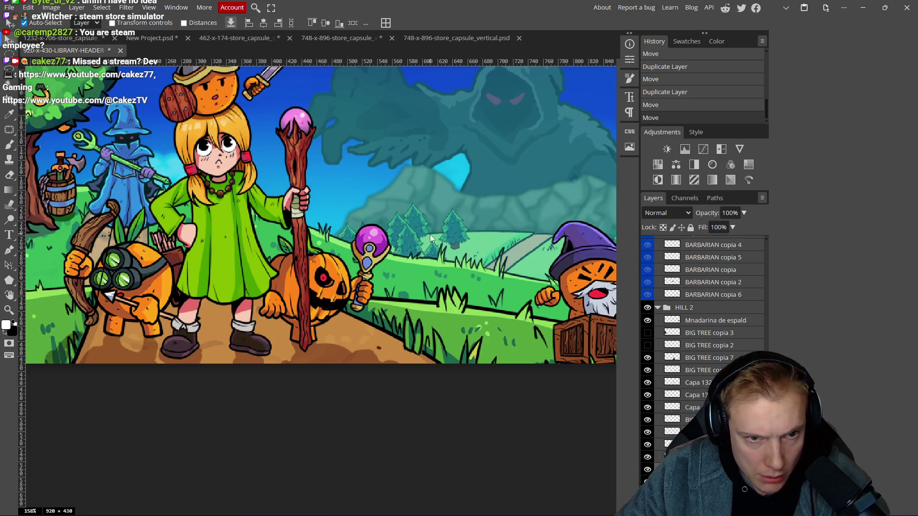
{"action": "scroll", "coordinate": [429, 235], "scroll_direction": "down", "scroll_amount": 5}
{"action": "scroll", "coordinate": [460, 245], "scroll_direction": "up", "scroll_amount": 3}
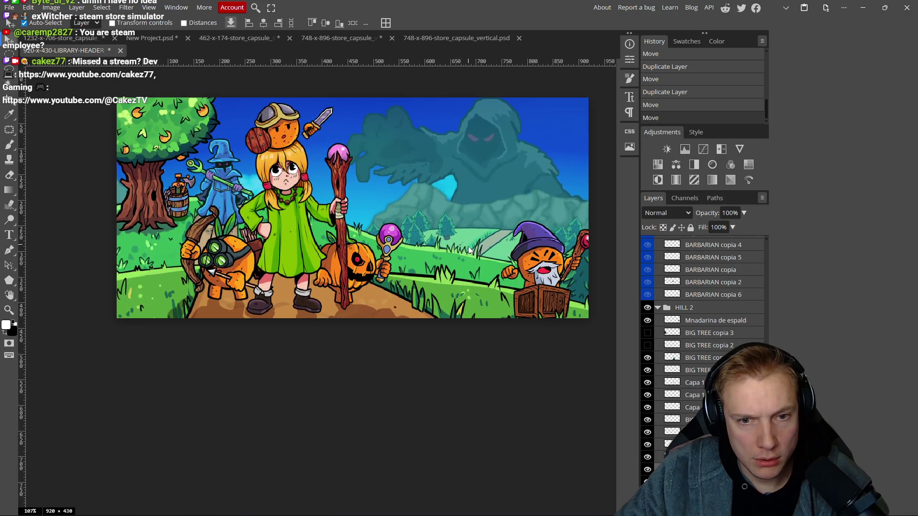
- Review the whole header and collapse the orange layer group
{"action": "left_click_drag", "start_coordinate": [453, 255], "coordinate": [405, 239]}
{"action": "left_click_drag", "start_coordinate": [508, 262], "coordinate": [576, 295]}
{"action": "scroll", "coordinate": [378, 234], "scroll_direction": "down", "scroll_amount": 2}
{"action": "left_click_drag", "start_coordinate": [434, 247], "coordinate": [384, 240]}
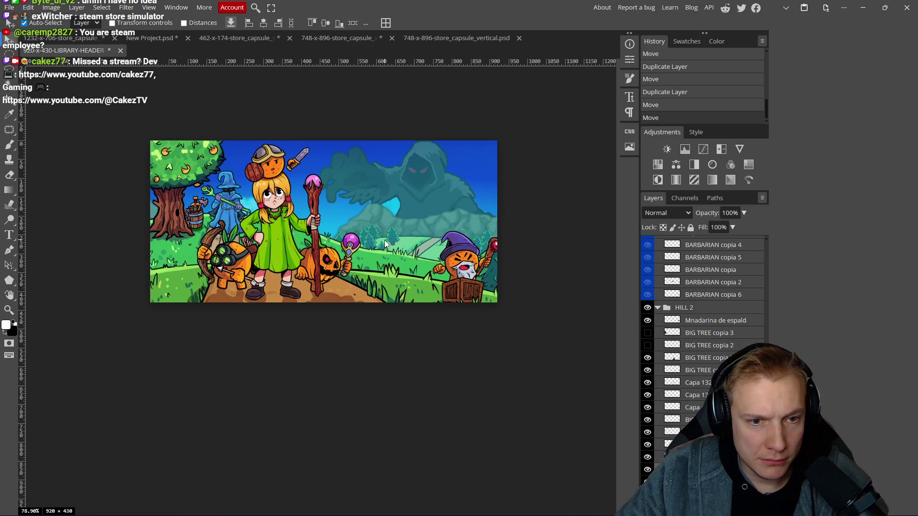
{"action": "scroll", "coordinate": [383, 240], "scroll_direction": "up", "scroll_amount": 1}
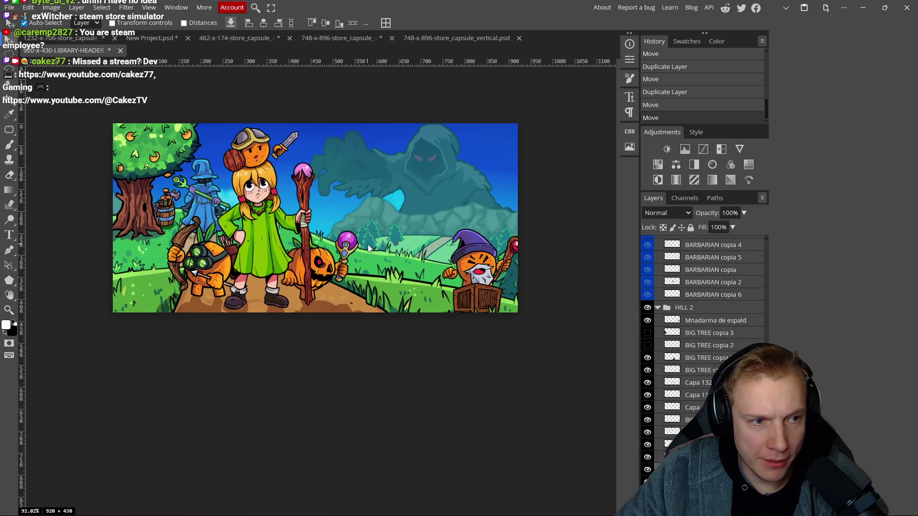
{"action": "scroll", "coordinate": [368, 231], "scroll_direction": "down", "scroll_amount": 2}
{"action": "scroll", "coordinate": [372, 232], "scroll_direction": "up", "scroll_amount": 2}
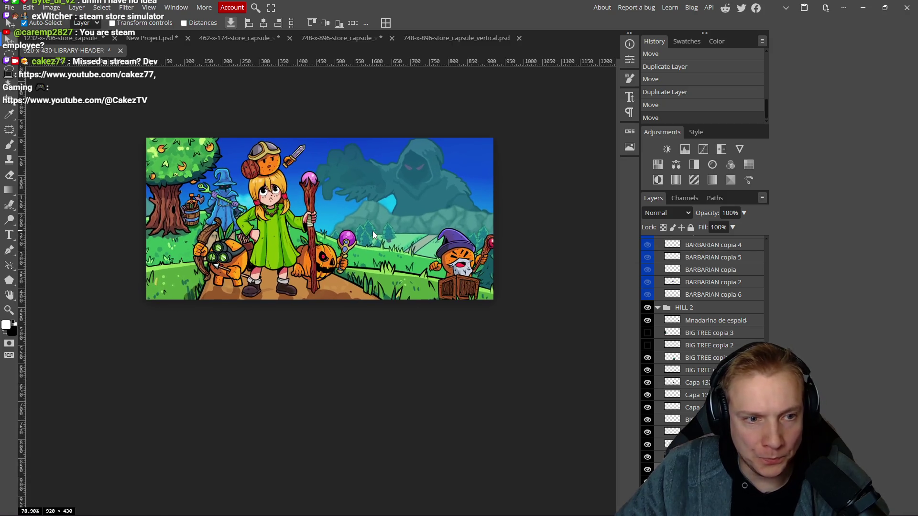
{"action": "scroll", "coordinate": [696, 373], "scroll_direction": "down", "scroll_amount": 5}
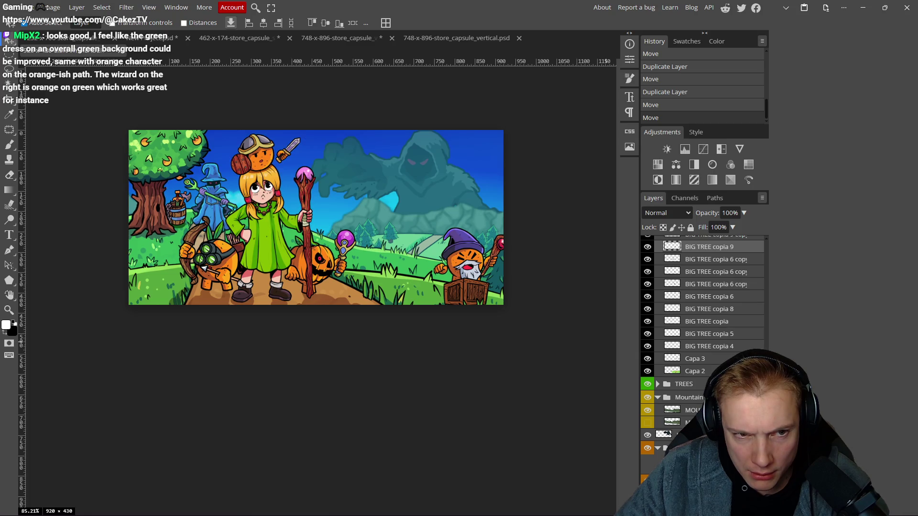
{"action": "left_click", "coordinate": [658, 449]}
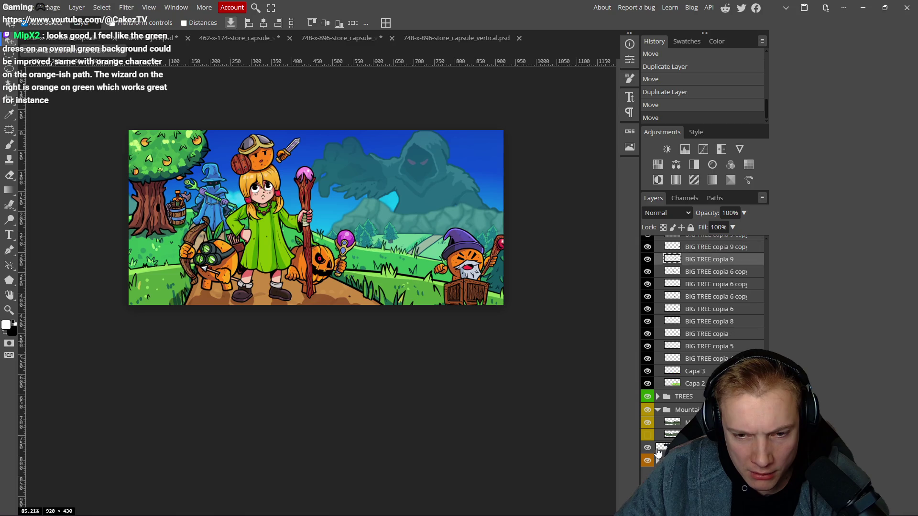
- Nudge the grass and path layer about 50 px upward, undoing and redoing to compare before keeping it
{"action": "scroll", "coordinate": [701, 335], "scroll_direction": "down", "scroll_amount": 1}
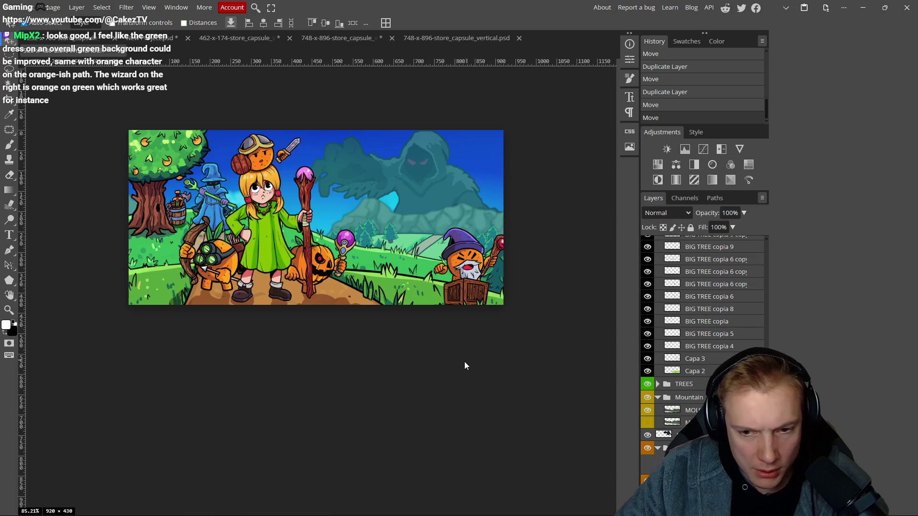
{"action": "scroll", "coordinate": [464, 368], "scroll_direction": "down", "scroll_amount": 1}
{"action": "left_click_drag", "start_coordinate": [324, 191], "coordinate": [326, 167]}
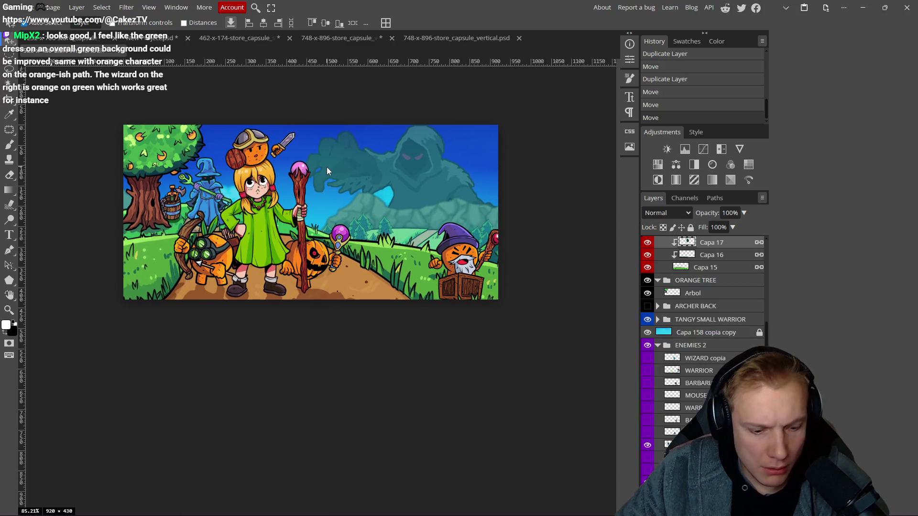
{"action": "key", "text": "ctrl+z"}
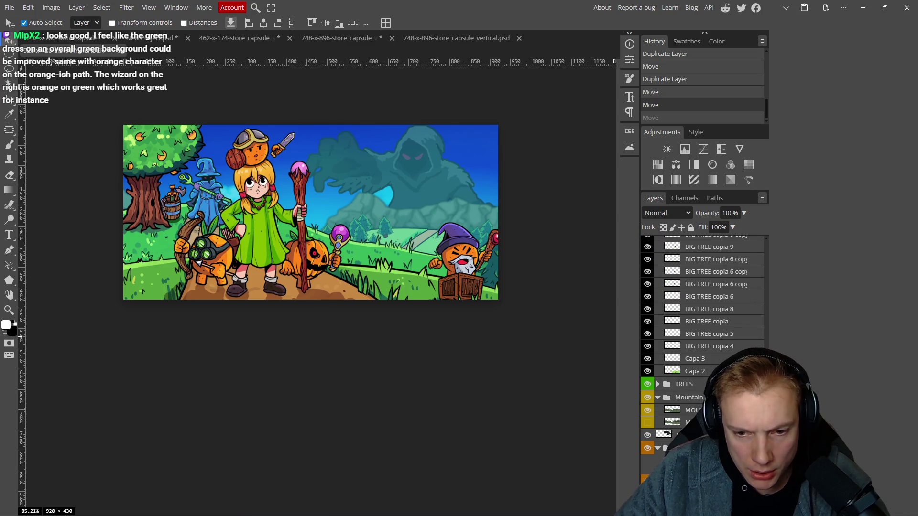
{"action": "key", "text": "ctrl+shift+z"}
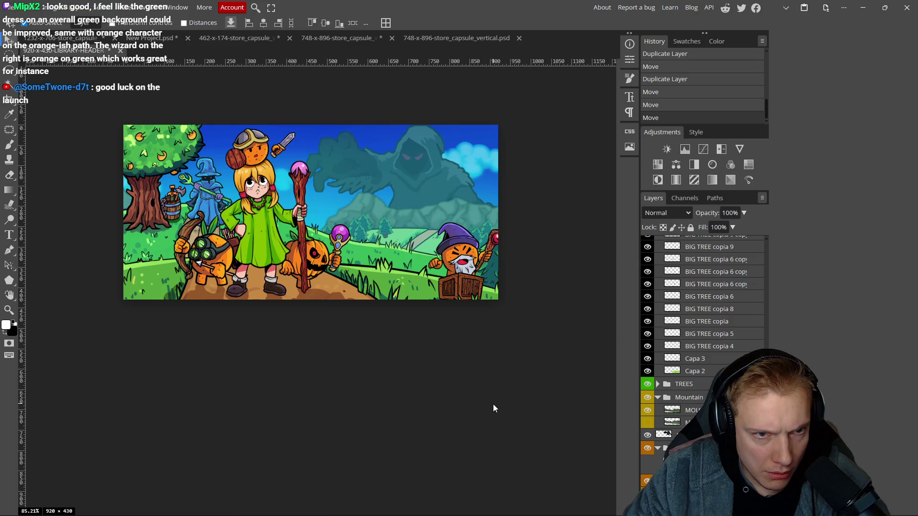
{"action": "scroll", "coordinate": [492, 287], "scroll_direction": "down", "scroll_amount": 5}
{"action": "scroll", "coordinate": [488, 260], "scroll_direction": "down", "scroll_amount": 2}
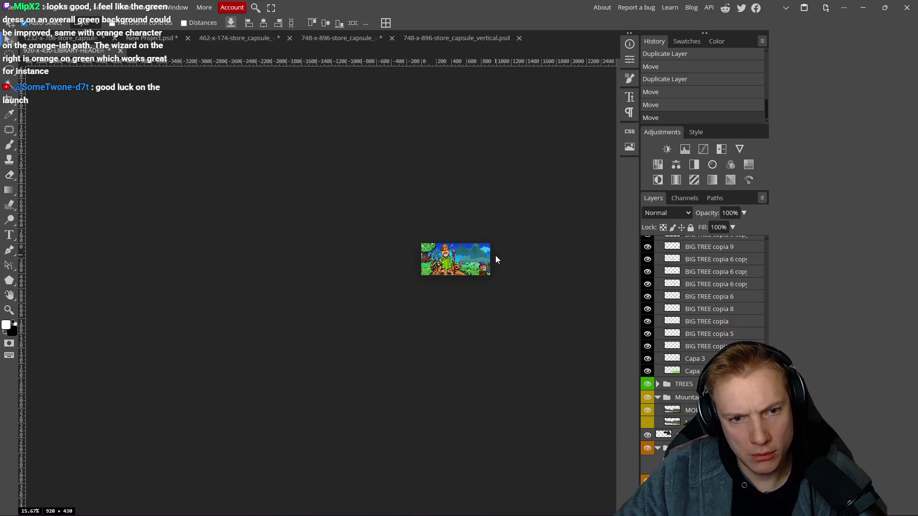
- Fully lock the selected layer with Lock All
{"action": "scroll", "coordinate": [496, 260], "scroll_direction": "down", "scroll_amount": 1}
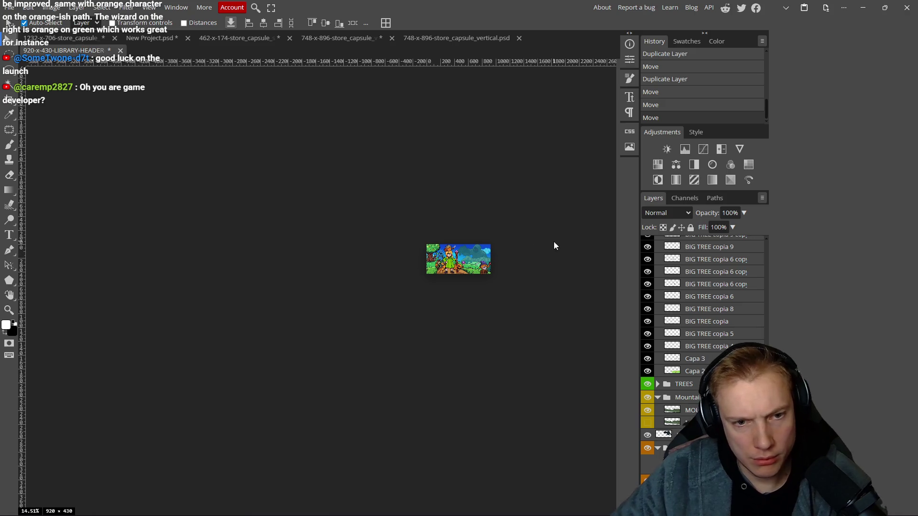
{"action": "scroll", "coordinate": [554, 243], "scroll_direction": "down", "scroll_amount": 1}
{"action": "scroll", "coordinate": [553, 243], "scroll_direction": "right", "scroll_amount": 2}
{"action": "scroll", "coordinate": [471, 227], "scroll_direction": "up", "scroll_amount": 1}
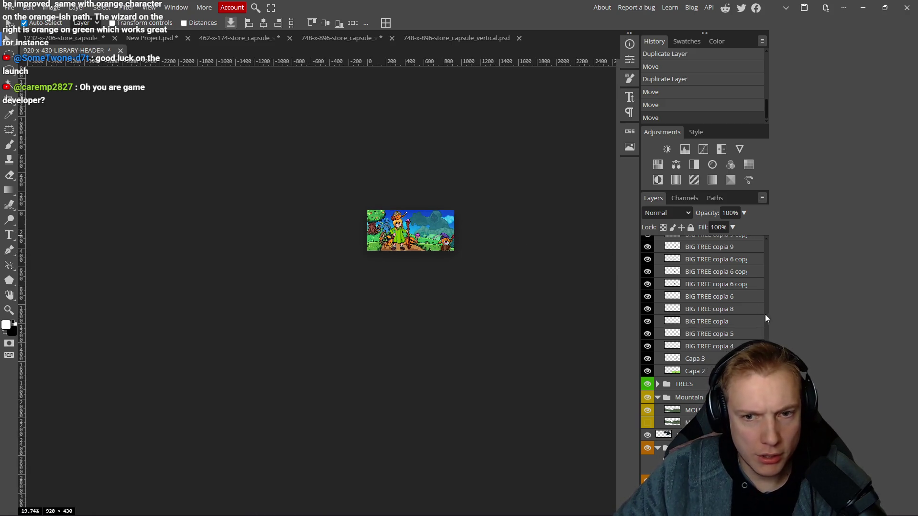
{"action": "scroll", "coordinate": [699, 344], "scroll_direction": "down", "scroll_amount": 5}
{"action": "scroll", "coordinate": [698, 343], "scroll_direction": "up", "scroll_amount": 3}
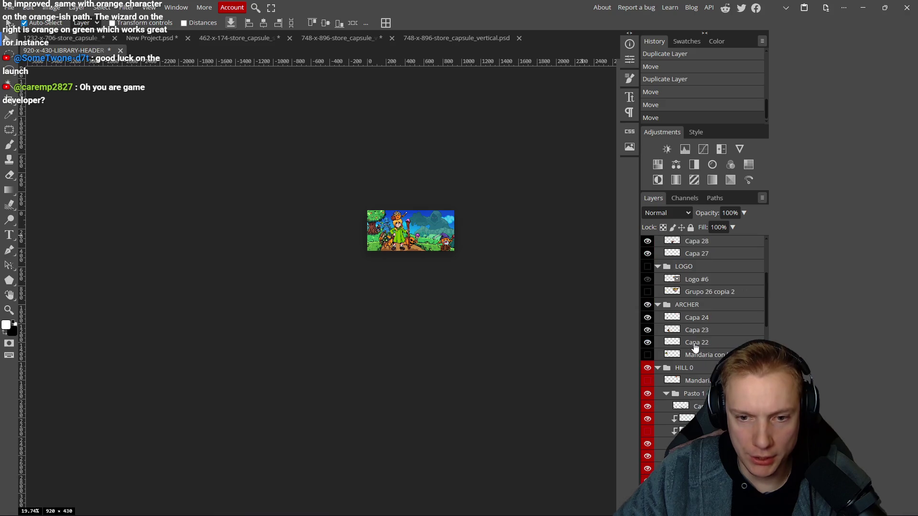
{"action": "left_click", "coordinate": [690, 227]}
- Make the TANGY TD logo group visible, then bring the Steam store page forward
{"action": "scroll", "coordinate": [487, 269], "scroll_direction": "right", "scroll_amount": 1}
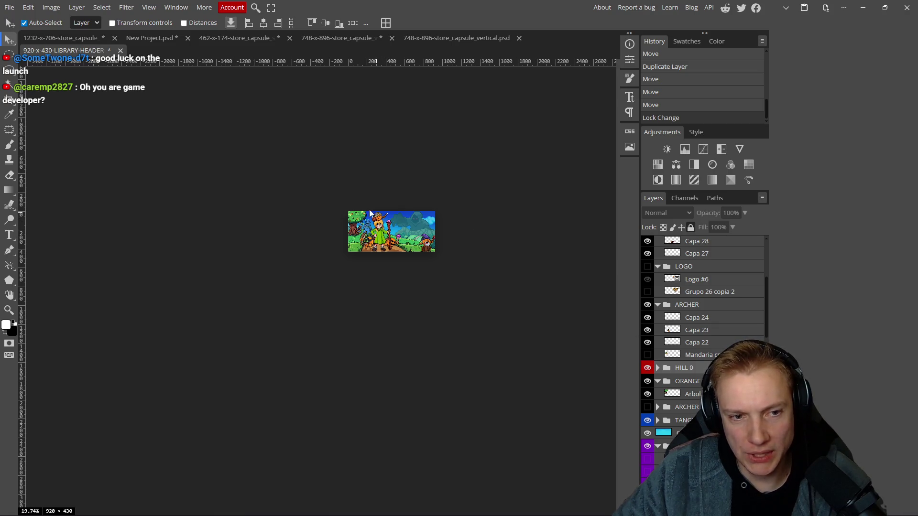
{"action": "left_click", "coordinate": [647, 266]}
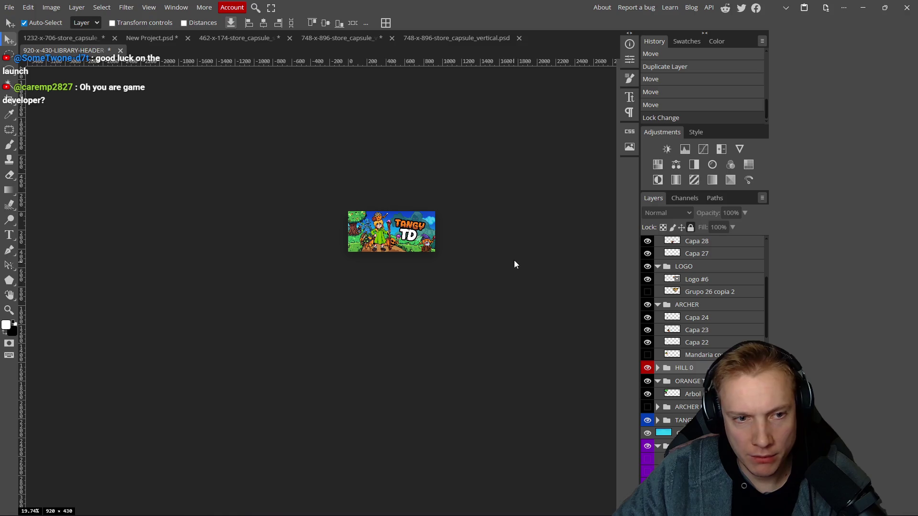
{"action": "scroll", "coordinate": [423, 222], "scroll_direction": "up", "scroll_amount": 5}
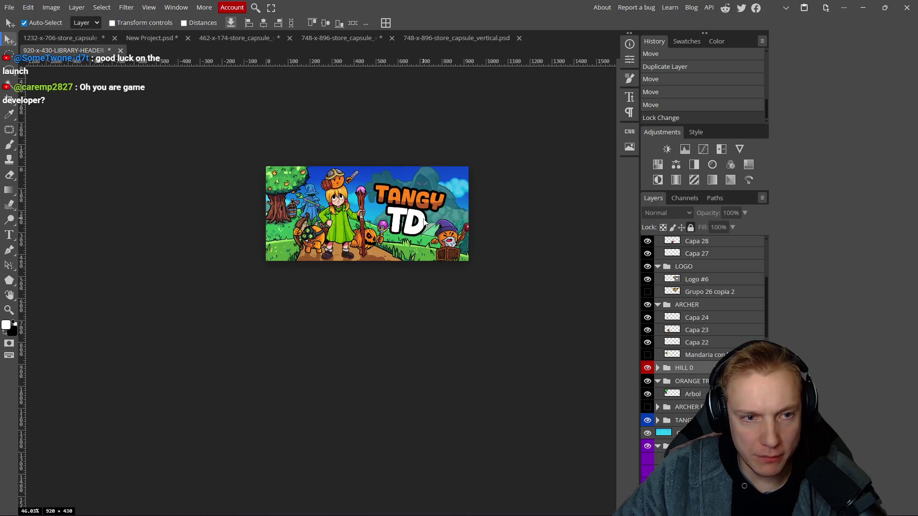
{"action": "scroll", "coordinate": [423, 223], "scroll_direction": "up", "scroll_amount": 1}
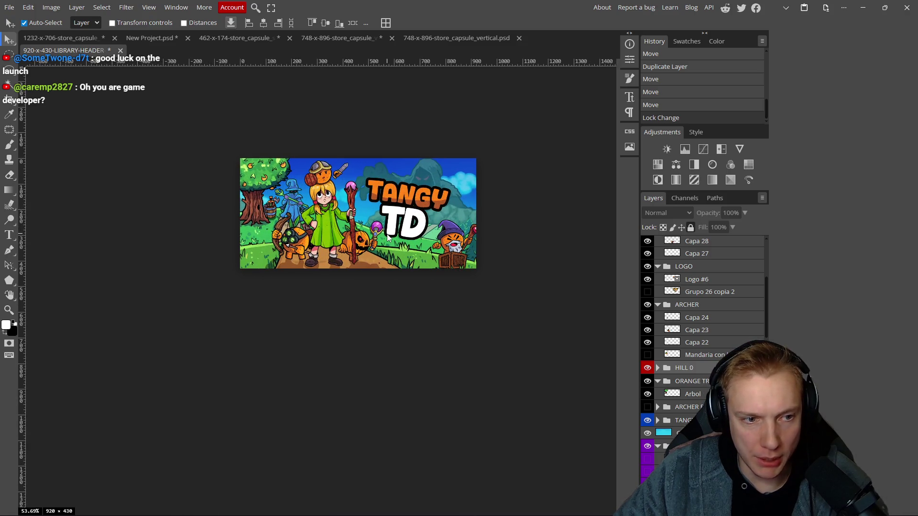
{"action": "scroll", "coordinate": [454, 269], "scroll_direction": "down", "scroll_amount": 8}
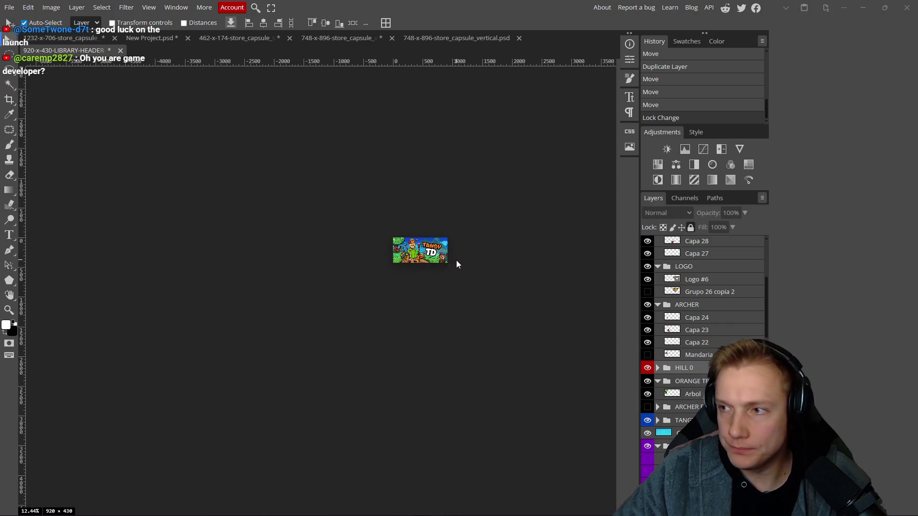
{"action": "key", "text": "alt+Tab"}
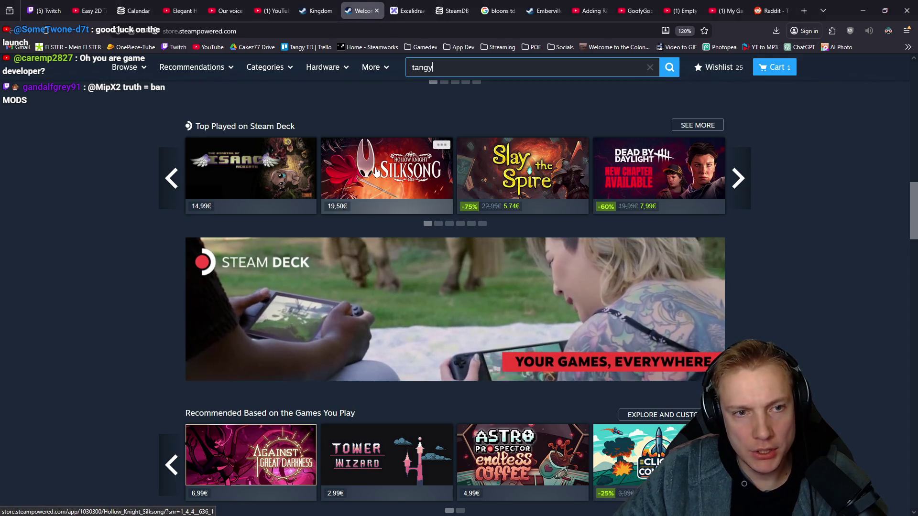
{"action": "key", "text": "alt+Tab"}
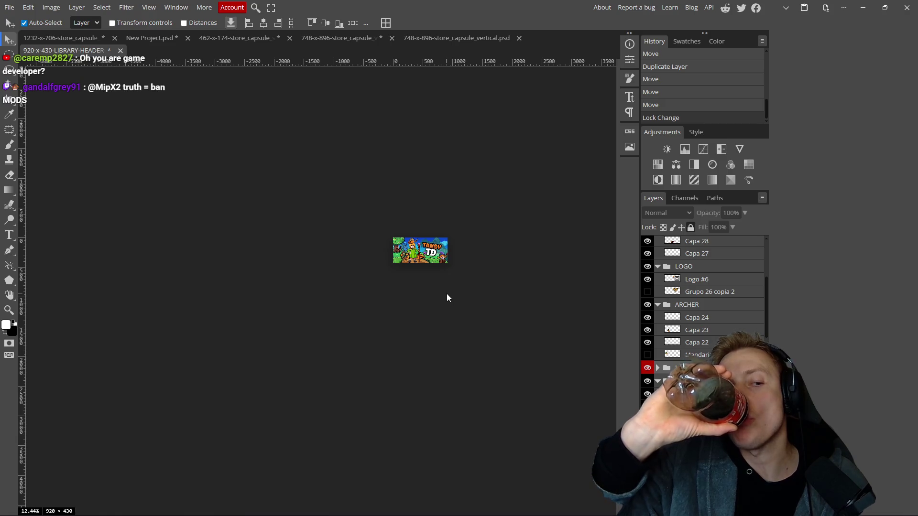
{"action": "scroll", "coordinate": [425, 253], "scroll_direction": "up", "scroll_amount": 5}
{"action": "scroll", "coordinate": [447, 270], "scroll_direction": "up", "scroll_amount": 8}
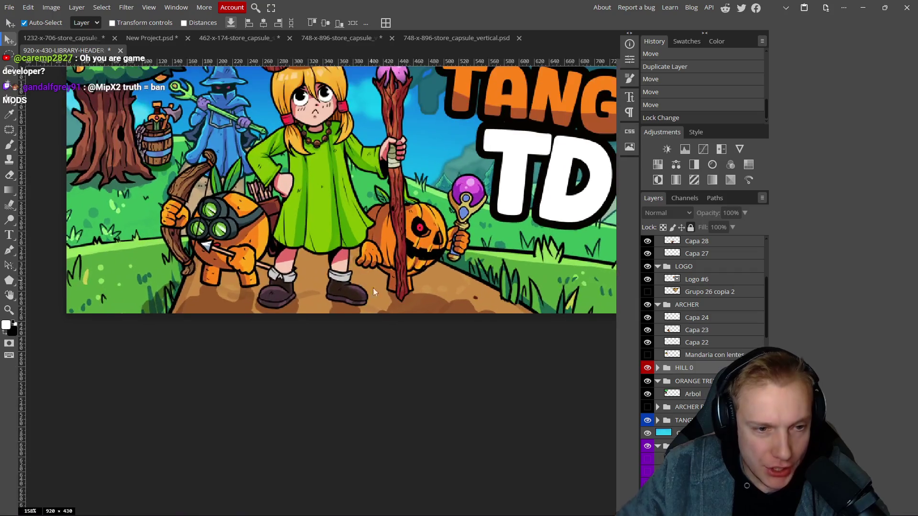
{"action": "scroll", "coordinate": [354, 296], "scroll_direction": "down", "scroll_amount": 1}
{"action": "left_click_drag", "start_coordinate": [370, 294], "coordinate": [346, 282]}
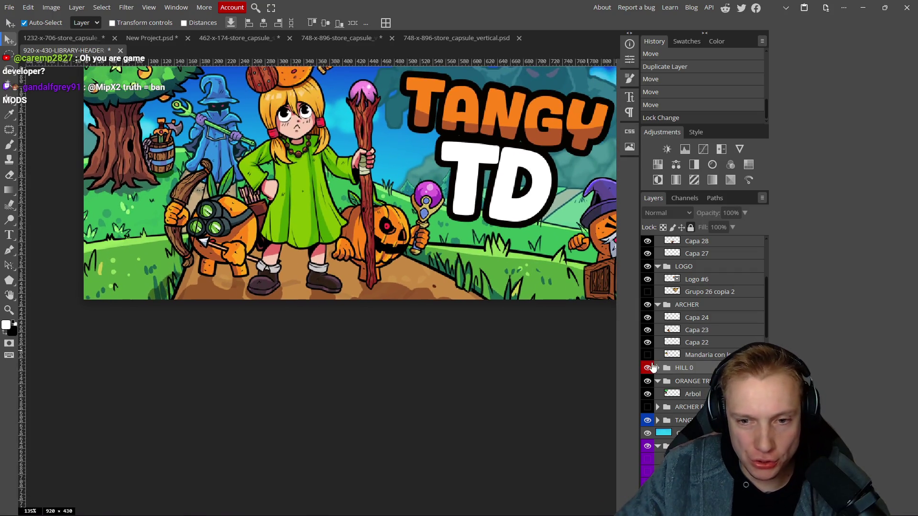
{"action": "scroll", "coordinate": [300, 250], "scroll_direction": "down", "scroll_amount": 3}
{"action": "scroll", "coordinate": [304, 258], "scroll_direction": "up", "scroll_amount": 1}
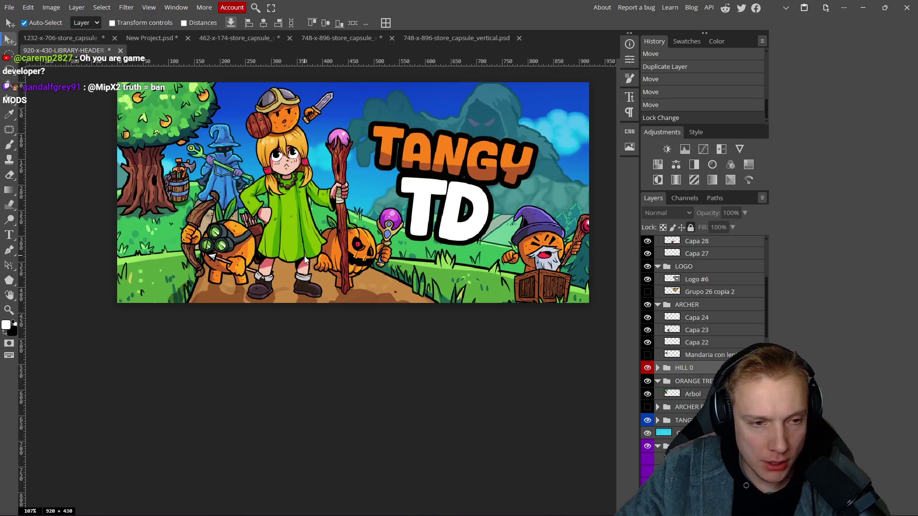
{"action": "scroll", "coordinate": [305, 260], "scroll_direction": "up", "scroll_amount": 1}
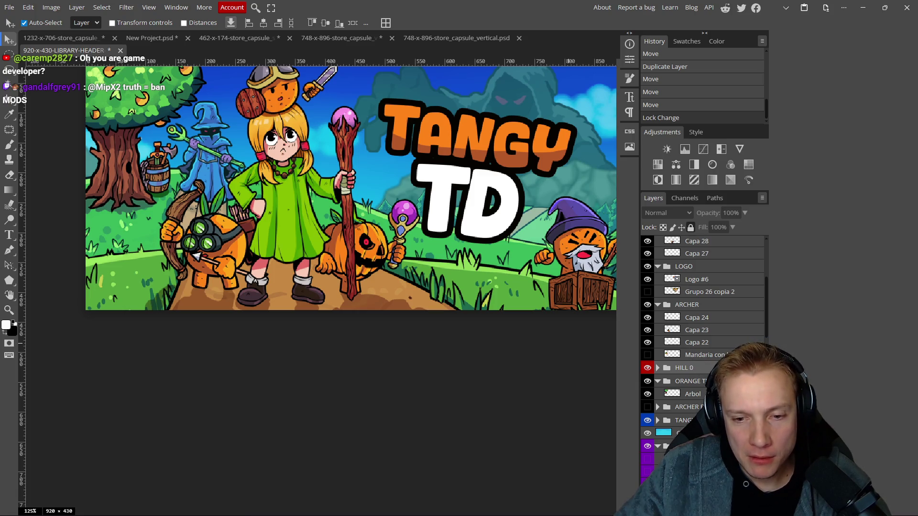
{"action": "left_click", "coordinate": [658, 368]}
- Toggle Capa 89 copia and the lowest clipped grass layer on and off to compare the grass
{"action": "scroll", "coordinate": [714, 350], "scroll_direction": "down", "scroll_amount": 2}
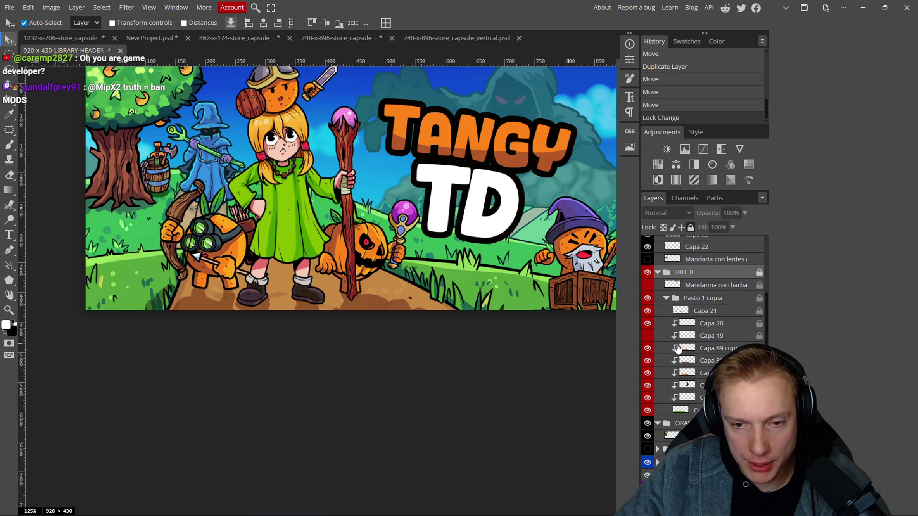
{"action": "left_click", "coordinate": [647, 348]}
{"action": "left_click", "coordinate": [648, 349]}
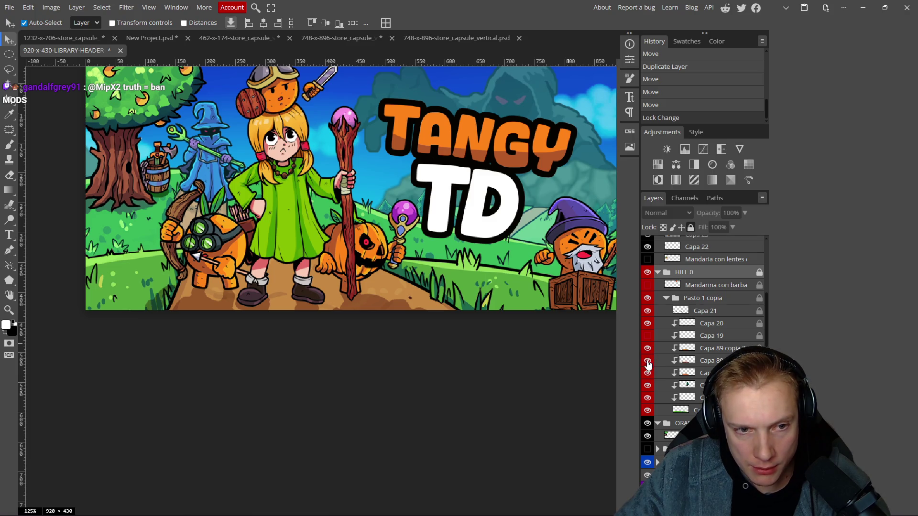
{"action": "left_click", "coordinate": [648, 373]}
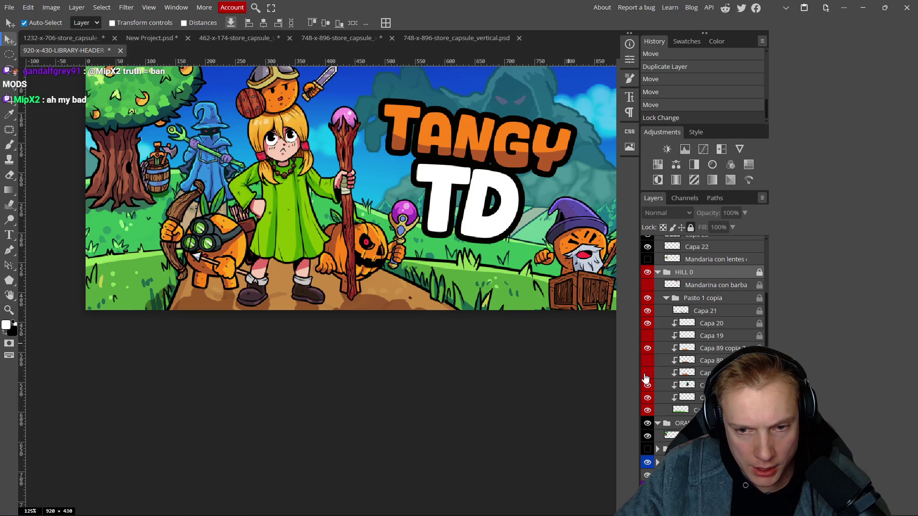
{"action": "left_click", "coordinate": [647, 350]}
{"action": "left_click", "coordinate": [648, 350]}
{"action": "left_click", "coordinate": [649, 349]}
{"action": "left_click", "coordinate": [649, 348]}
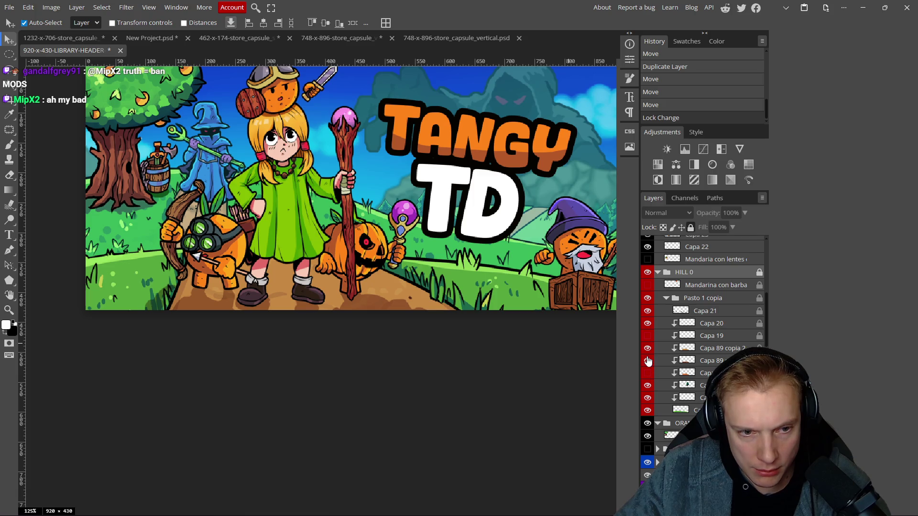
{"action": "left_click", "coordinate": [648, 411]}
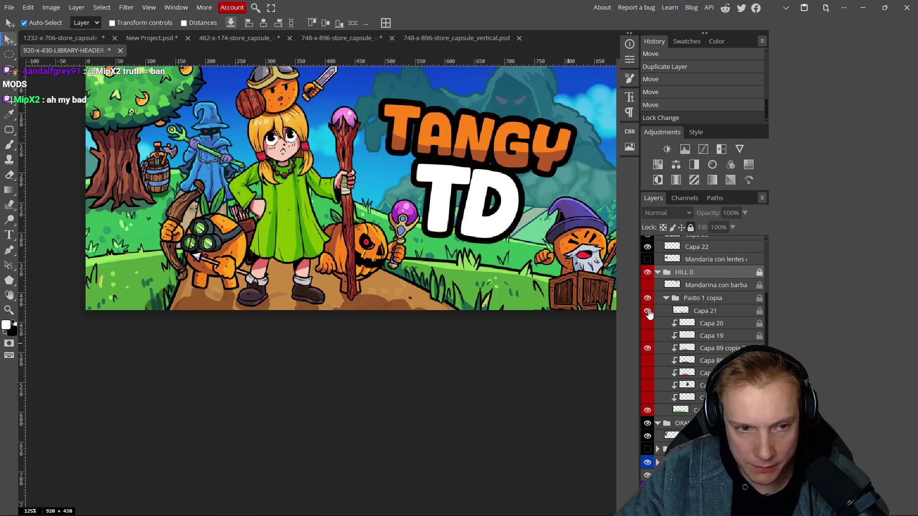
- Rename the Capa 21 layer to Linework
{"action": "left_click", "coordinate": [705, 312]}
{"action": "double_click", "coordinate": [707, 312]}
{"action": "type", "text": "Linework"}
{"action": "key", "text": "Return"}
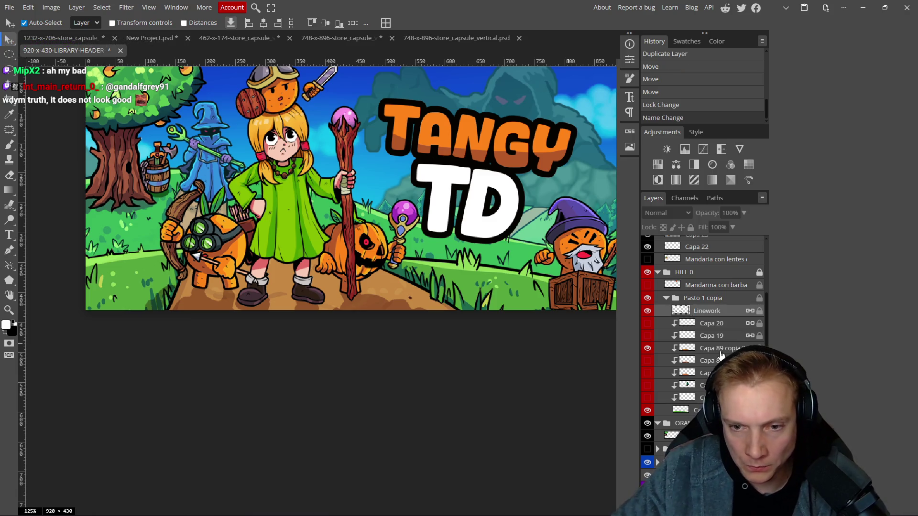
{"action": "left_click", "coordinate": [720, 351]}
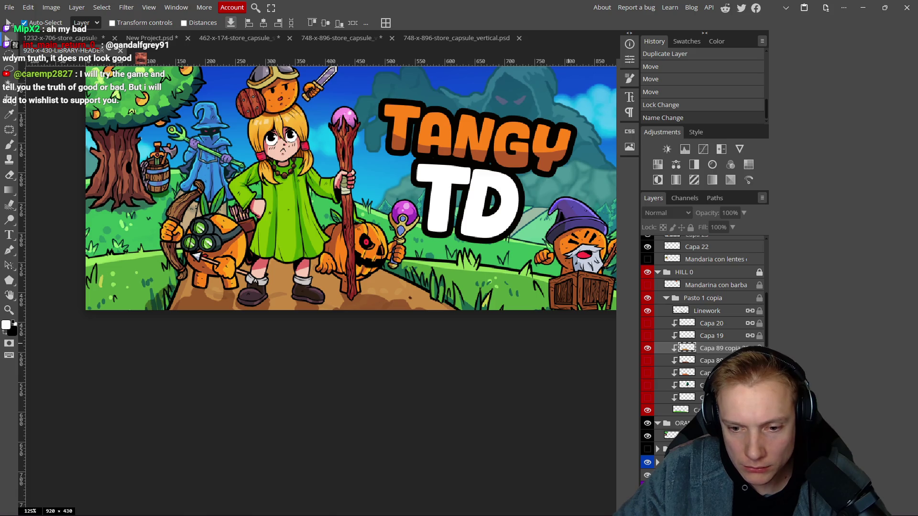
{"action": "left_click", "coordinate": [684, 508]}
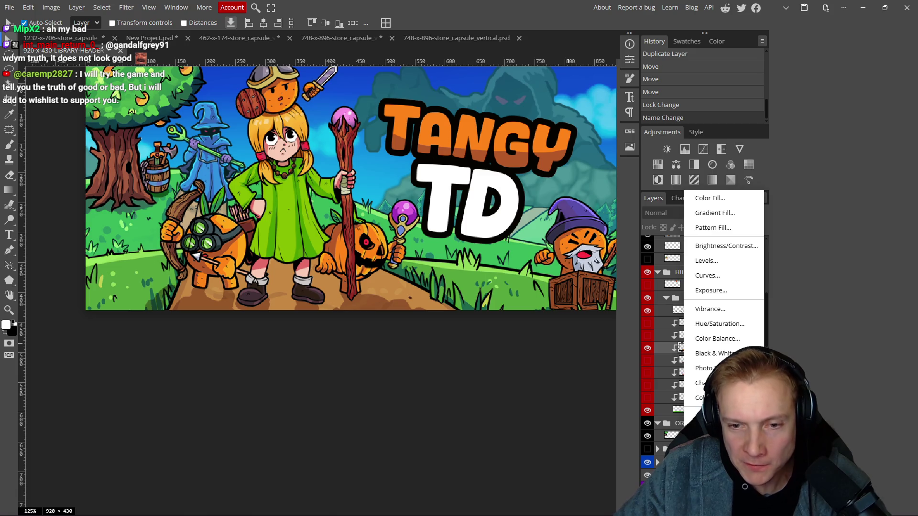
- Add a Hue/Saturation adjustment clipped to Capa 89 copia and set Hue to 54
{"action": "left_click", "coordinate": [857, 342]}
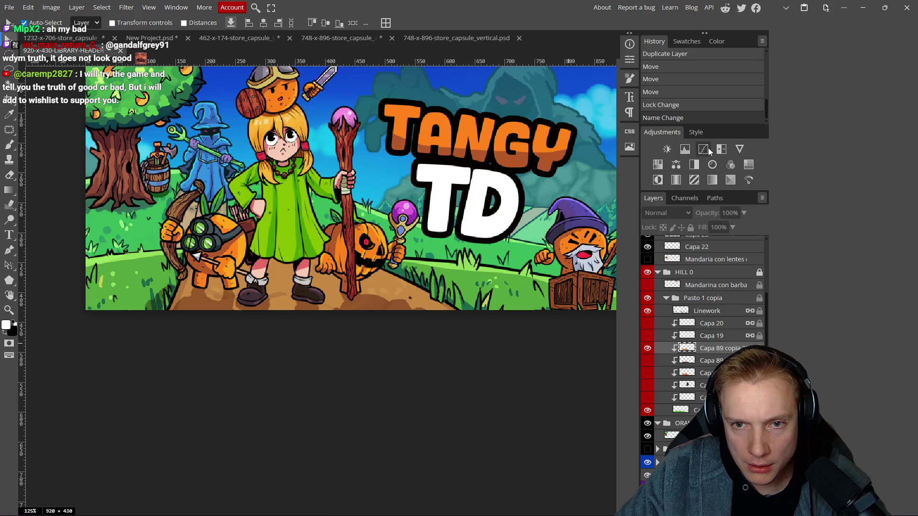
{"action": "left_click", "coordinate": [657, 165]}
{"action": "key", "text": "ctrl+alt+g"}
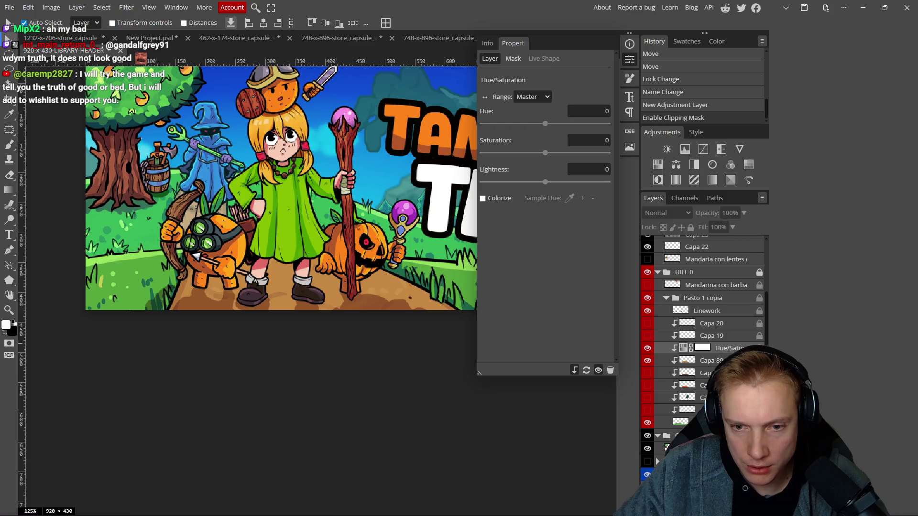
{"action": "mouse_move", "coordinate": [544, 124]}
{"action": "left_mouse_down"}
{"action": "mouse_move", "coordinate": [573, 126]}
{"action": "mouse_move", "coordinate": [564, 125]}
{"action": "left_mouse_up"}
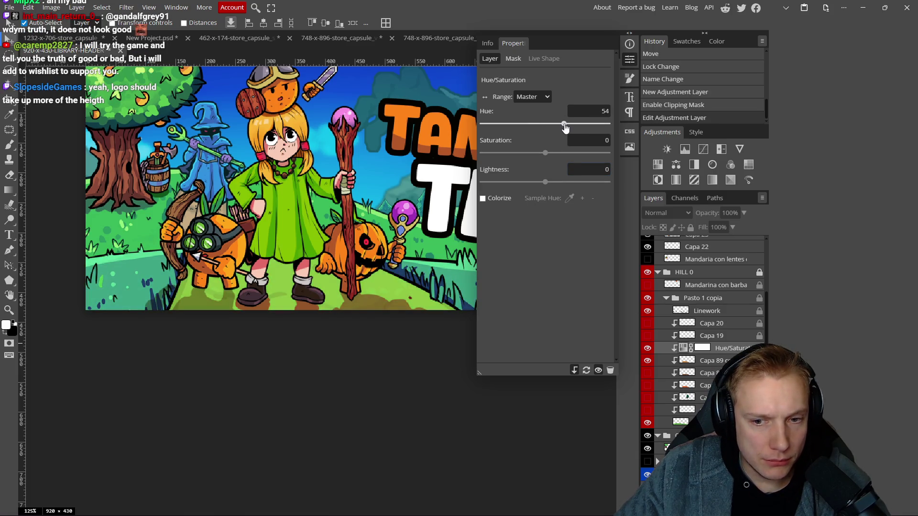
- Compare the grass by toggling clipping on the adjustment and Capa 89 copia, and the adjustment's visibility
{"action": "left_click", "coordinate": [728, 351], "text": "alt"}
{"action": "left_click", "coordinate": [728, 352], "text": "alt"}
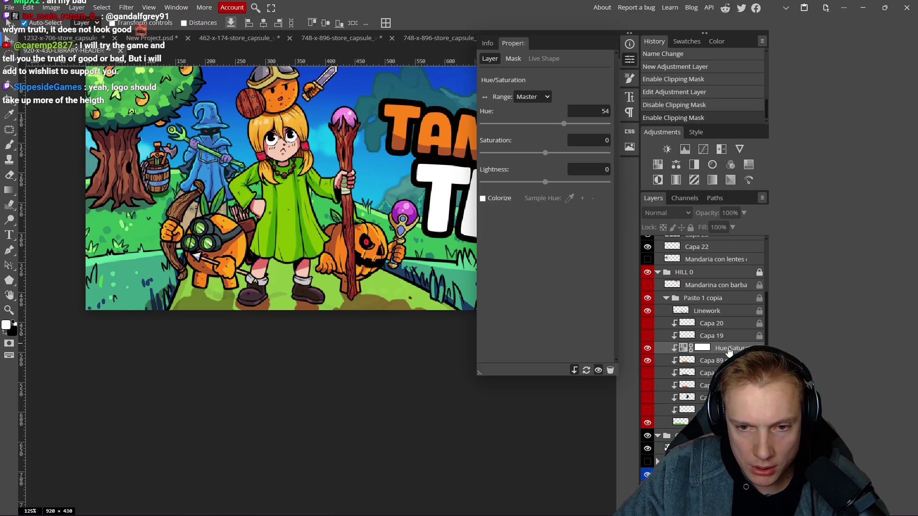
{"action": "left_click", "coordinate": [710, 362], "text": "alt"}
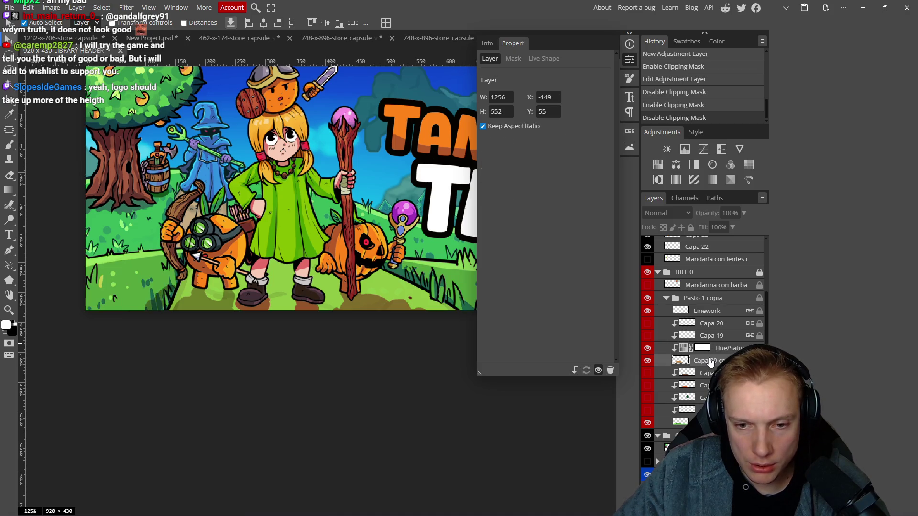
{"action": "left_click", "coordinate": [711, 362], "text": "alt"}
{"action": "left_click", "coordinate": [710, 361], "text": "alt"}
{"action": "left_click", "coordinate": [711, 361], "text": "alt"}
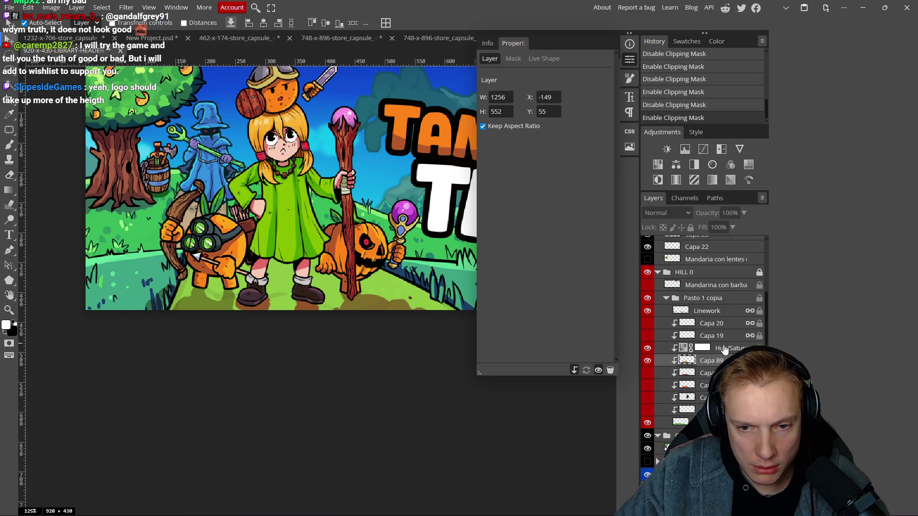
{"action": "left_click", "coordinate": [718, 362], "text": "alt"}
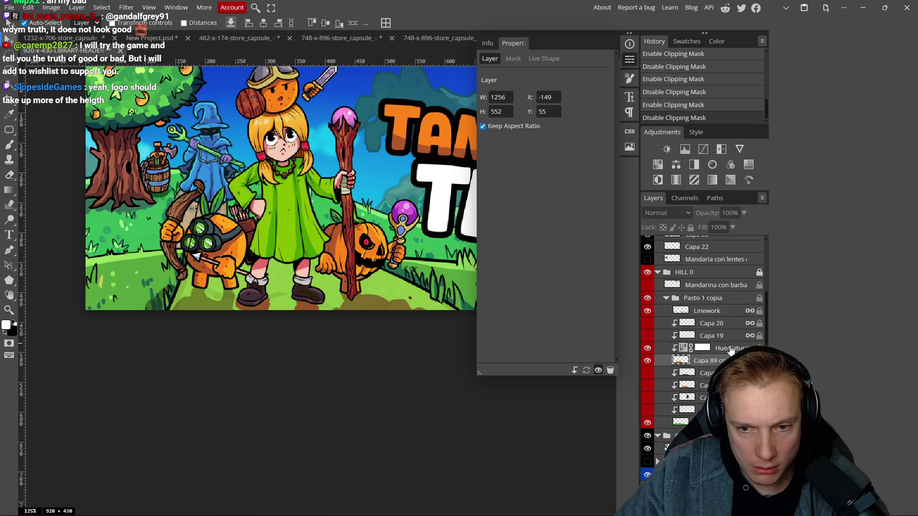
{"action": "left_click", "coordinate": [647, 350]}
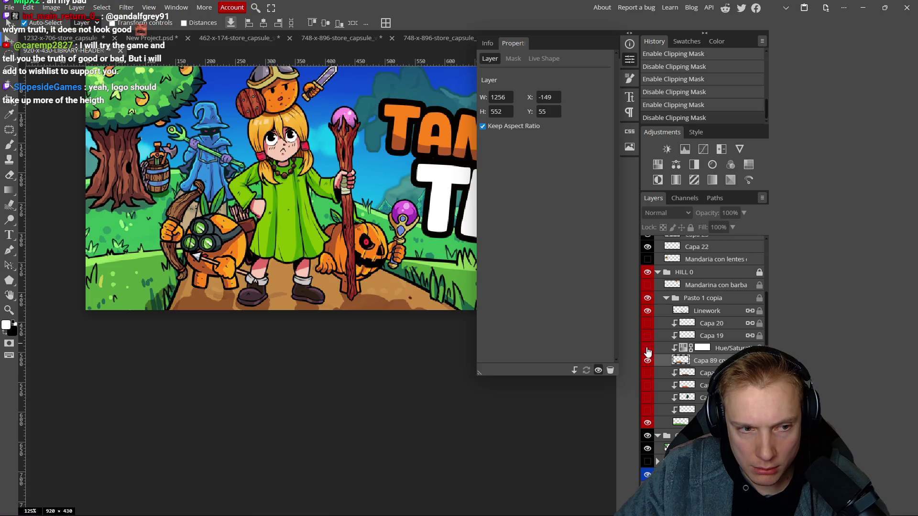
{"action": "left_click", "coordinate": [648, 350]}
{"action": "left_click", "coordinate": [647, 349]}
{"action": "left_click", "coordinate": [647, 349]}
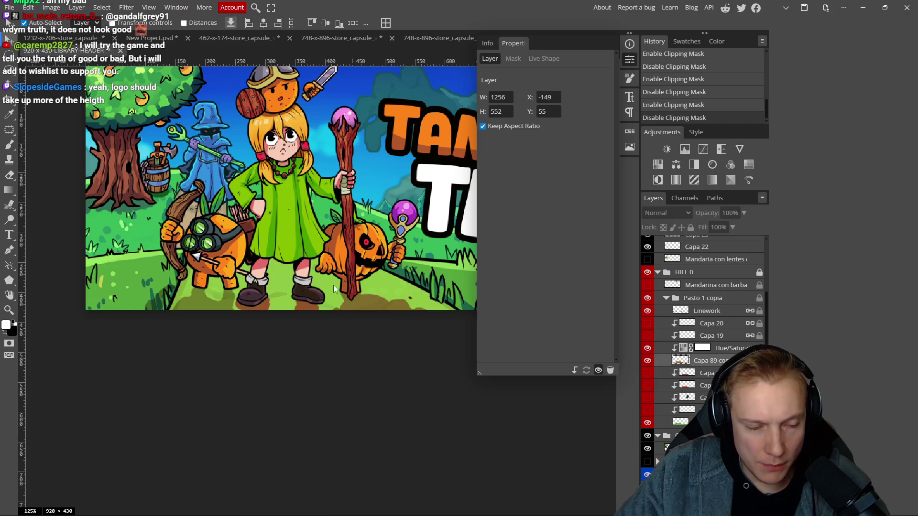
- Set the grass Hue/Saturation adjustment to Lightness -38 and Hue -2, with Saturation 0
{"action": "scroll", "coordinate": [369, 295], "scroll_direction": "down", "scroll_amount": 3}
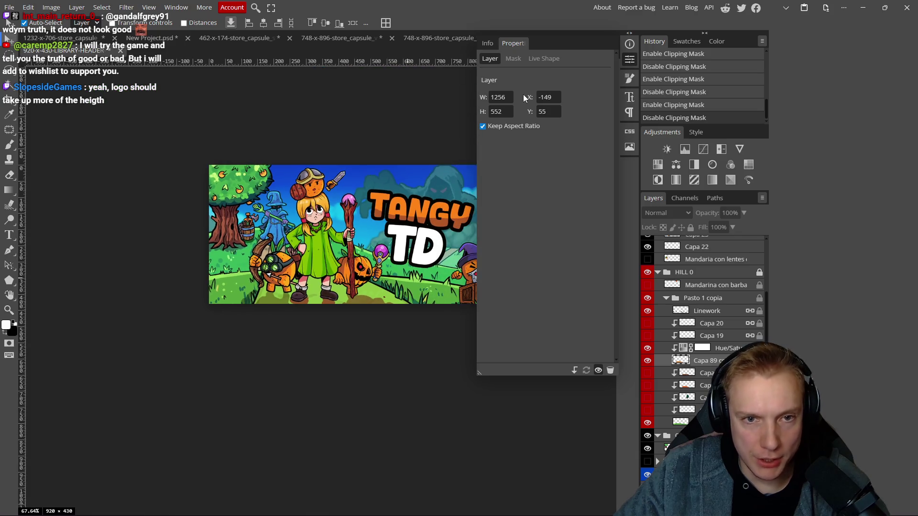
{"action": "left_click", "coordinate": [686, 351]}
{"action": "mouse_move", "coordinate": [545, 123]}
{"action": "left_mouse_down"}
{"action": "mouse_move", "coordinate": [606, 124]}
{"action": "mouse_move", "coordinate": [581, 123]}
{"action": "mouse_move", "coordinate": [597, 123]}
{"action": "left_mouse_up"}
{"action": "scroll", "coordinate": [358, 229], "scroll_direction": "down", "scroll_amount": 5}
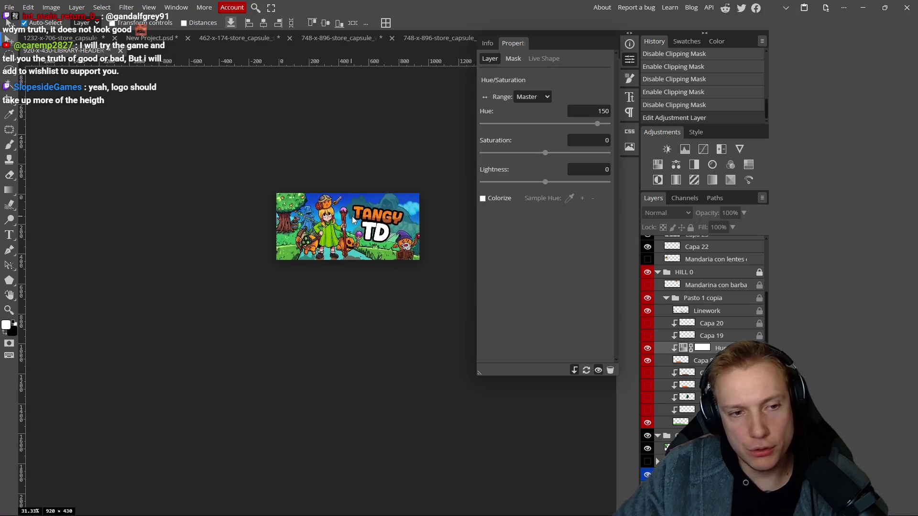
{"action": "scroll", "coordinate": [358, 228], "scroll_direction": "down", "scroll_amount": 1}
{"action": "scroll", "coordinate": [361, 226], "scroll_direction": "up", "scroll_amount": 6}
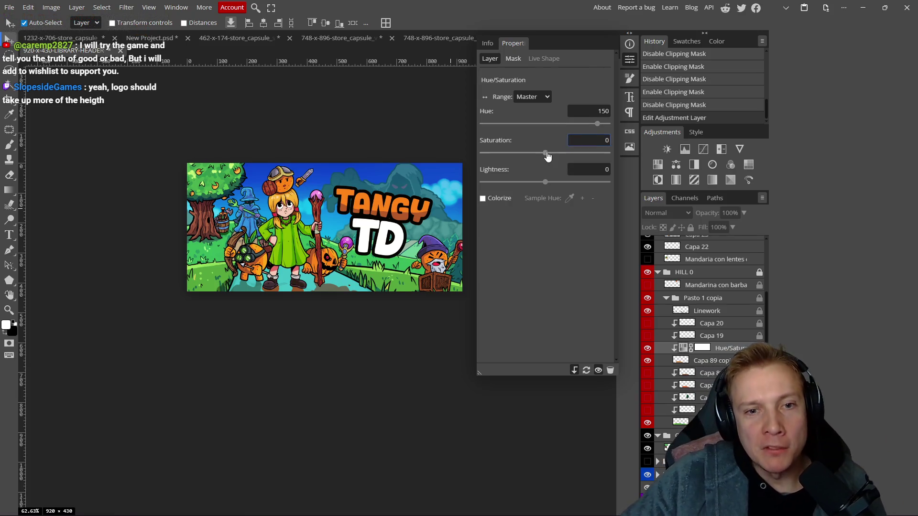
{"action": "left_click_drag", "start_coordinate": [545, 182], "coordinate": [523, 185]}
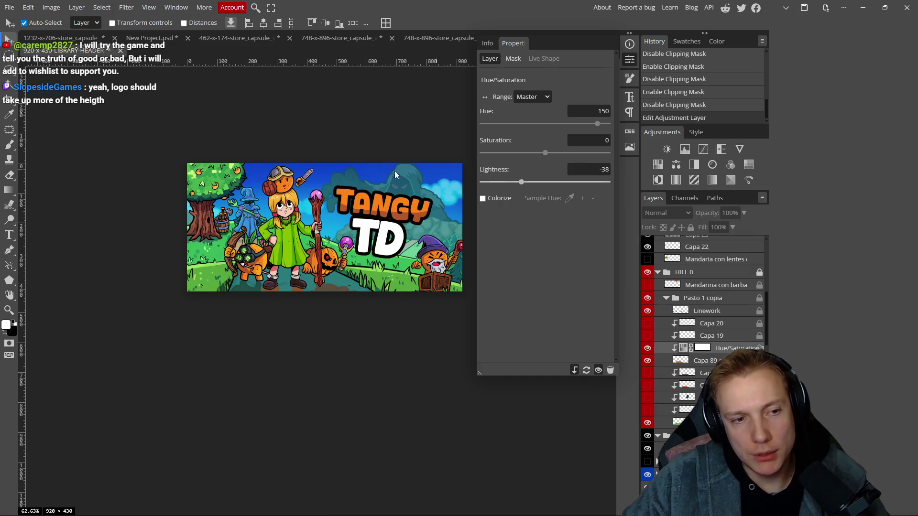
{"action": "scroll", "coordinate": [360, 217], "scroll_direction": "down", "scroll_amount": 4}
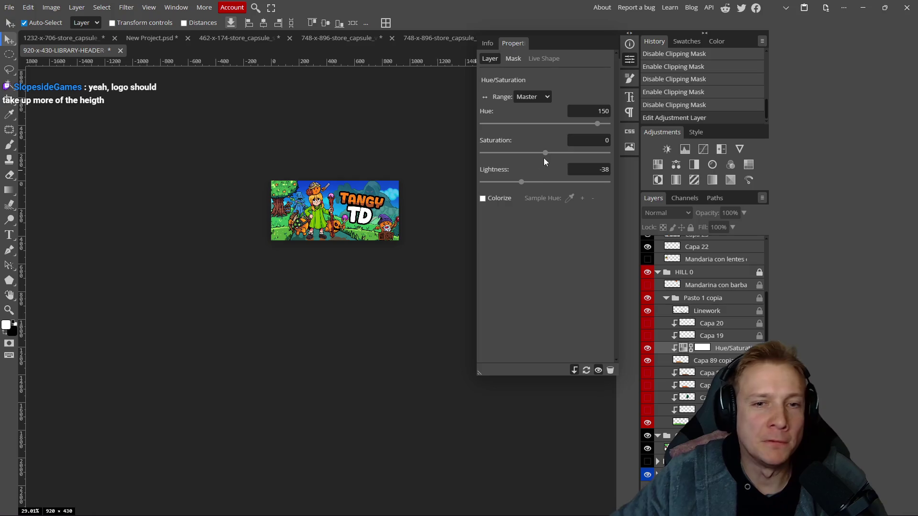
{"action": "left_click_drag", "start_coordinate": [597, 124], "coordinate": [549, 126]}
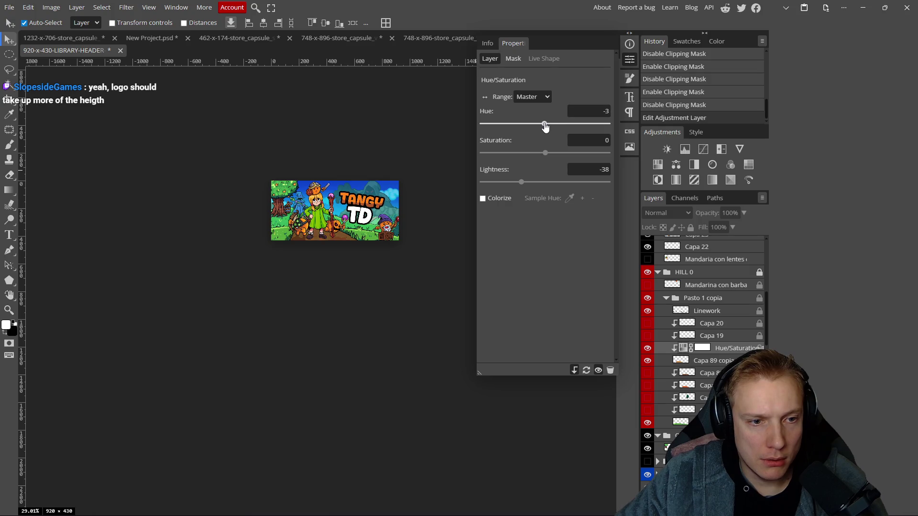
{"action": "scroll", "coordinate": [334, 254], "scroll_direction": "up", "scroll_amount": 5}
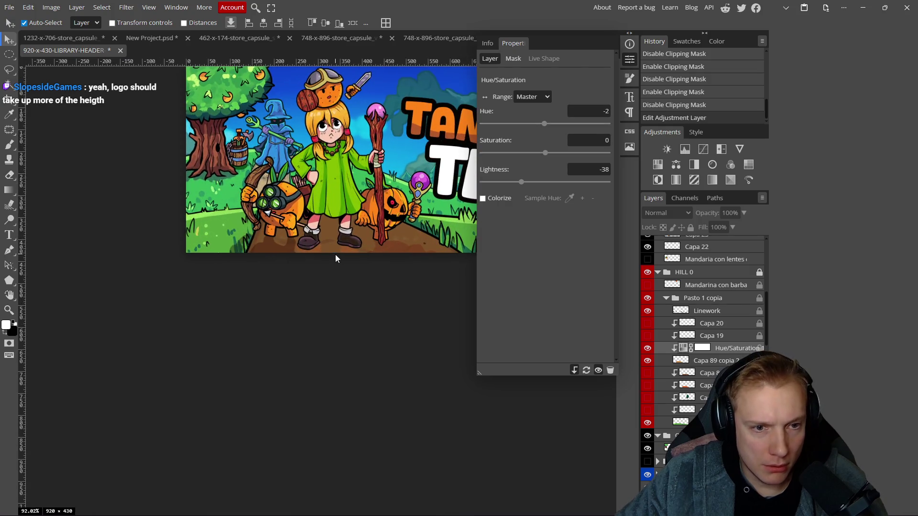
{"action": "scroll", "coordinate": [337, 254], "scroll_direction": "down", "scroll_amount": 5}
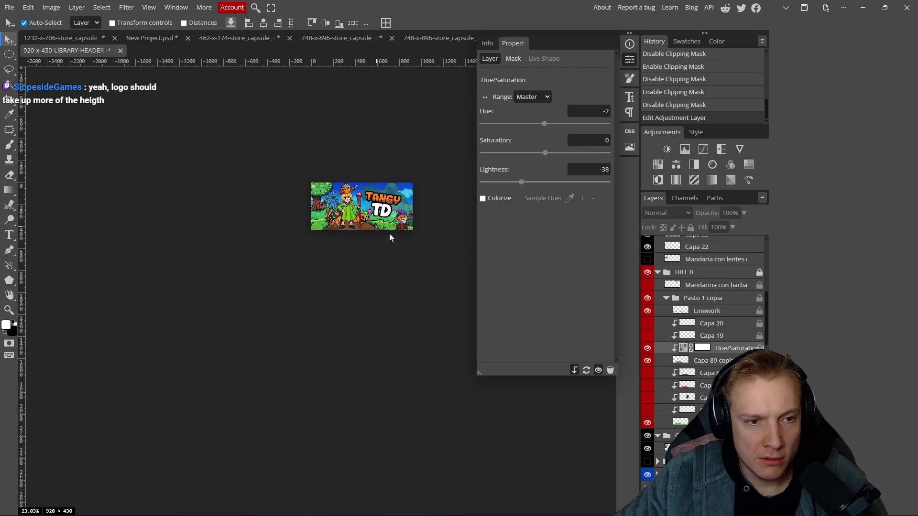
{"action": "scroll", "coordinate": [358, 235], "scroll_direction": "down", "scroll_amount": 2}
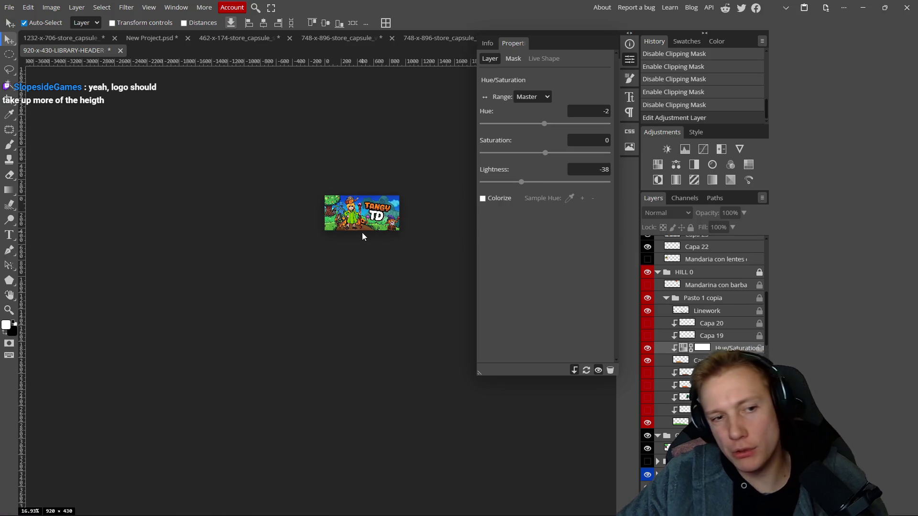
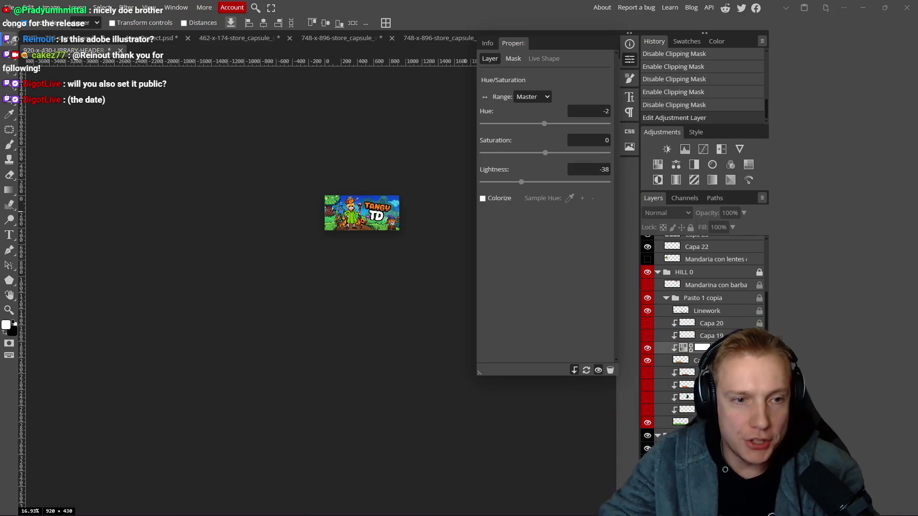
- Adjust the path's Hue/Saturation sliders to Hue 17, Saturation 32 and Lightness 39
{"action": "scroll", "coordinate": [344, 225], "scroll_direction": "up", "scroll_amount": 8}
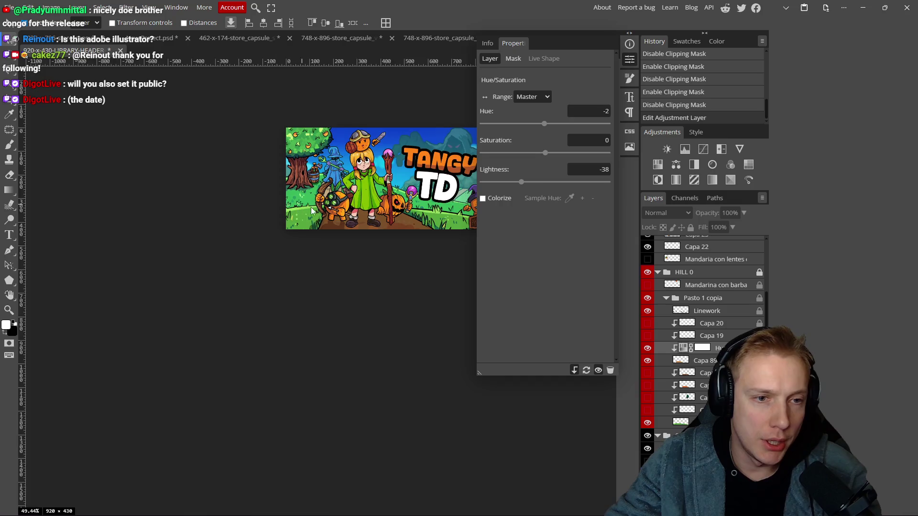
{"action": "scroll", "coordinate": [285, 206], "scroll_direction": "right", "scroll_amount": 3}
{"action": "scroll", "coordinate": [339, 265], "scroll_direction": "up", "scroll_amount": 3}
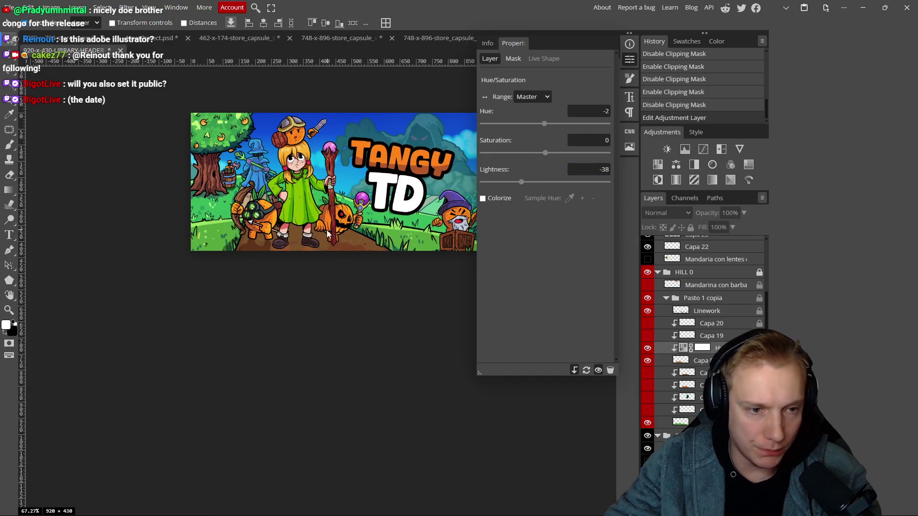
{"action": "mouse_move", "coordinate": [544, 125]}
{"action": "left_mouse_down"}
{"action": "mouse_move", "coordinate": [491, 124]}
{"action": "mouse_move", "coordinate": [539, 123]}
{"action": "left_mouse_up"}
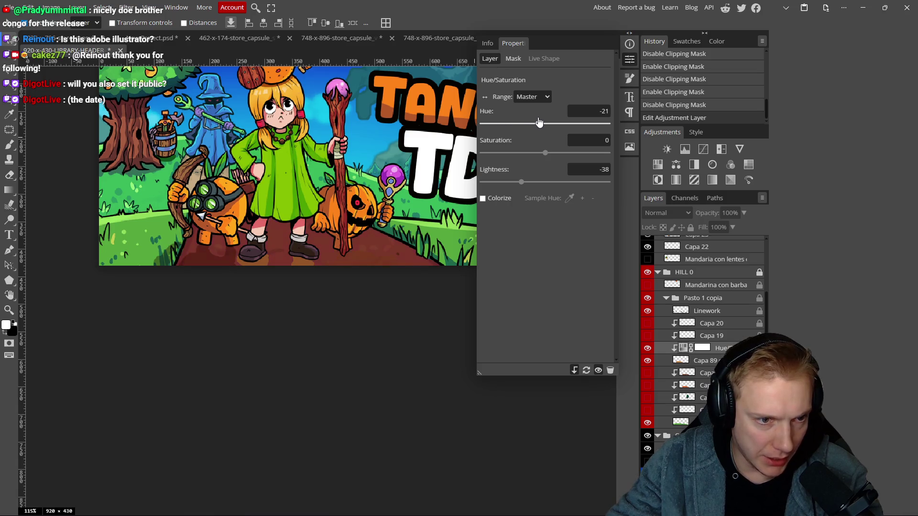
{"action": "mouse_move", "coordinate": [522, 182]}
{"action": "left_mouse_down"}
{"action": "mouse_move", "coordinate": [566, 179]}
{"action": "mouse_move", "coordinate": [551, 153]}
{"action": "mouse_move", "coordinate": [564, 153]}
{"action": "left_mouse_up"}
{"action": "mouse_move", "coordinate": [537, 123]}
{"action": "left_mouse_down"}
{"action": "mouse_move", "coordinate": [525, 123]}
{"action": "mouse_move", "coordinate": [552, 126]}
{"action": "left_mouse_up"}
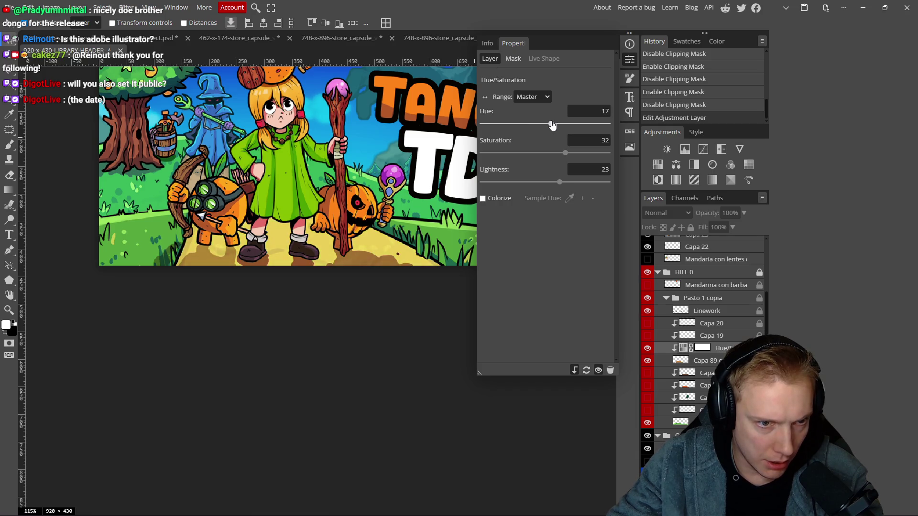
{"action": "scroll", "coordinate": [296, 177], "scroll_direction": "down", "scroll_amount": 6}
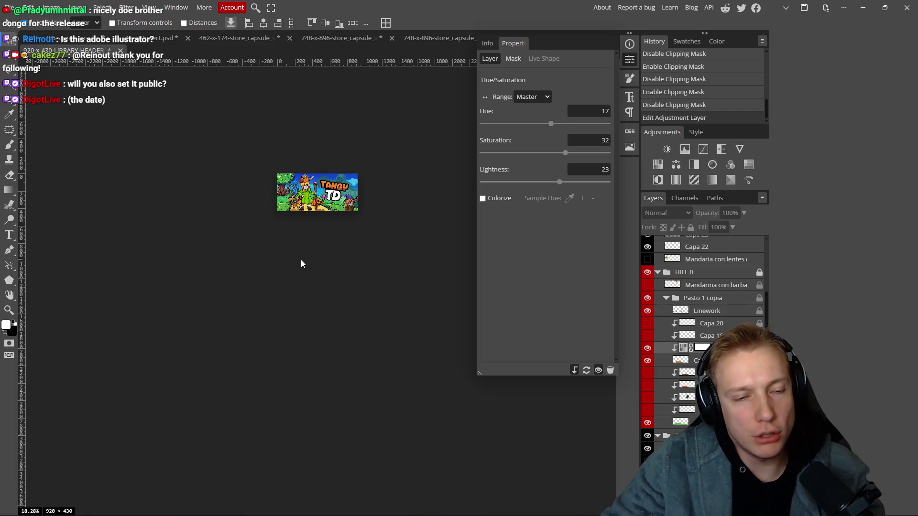
{"action": "scroll", "coordinate": [287, 198], "scroll_direction": "up", "scroll_amount": 2}
{"action": "scroll", "coordinate": [252, 233], "scroll_direction": "up", "scroll_amount": 1}
{"action": "scroll", "coordinate": [251, 233], "scroll_direction": "down", "scroll_amount": 3}
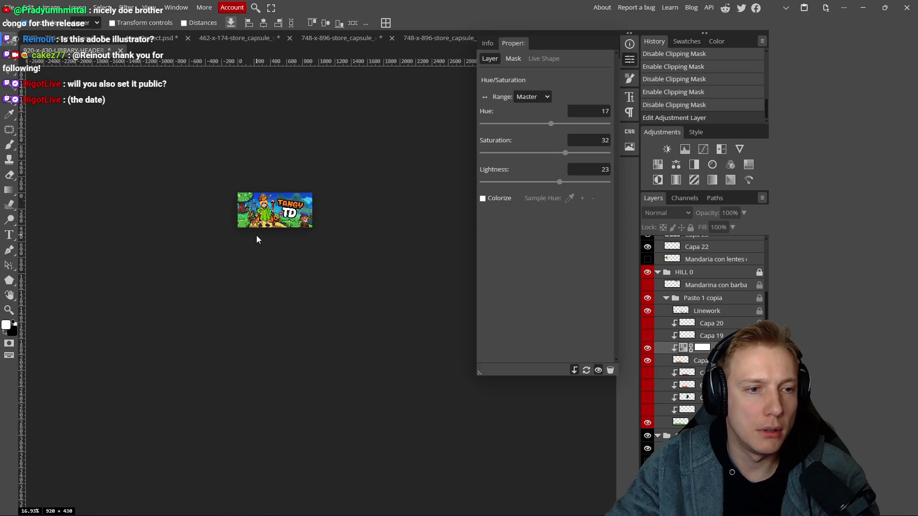
{"action": "scroll", "coordinate": [258, 236], "scroll_direction": "up", "scroll_amount": 6}
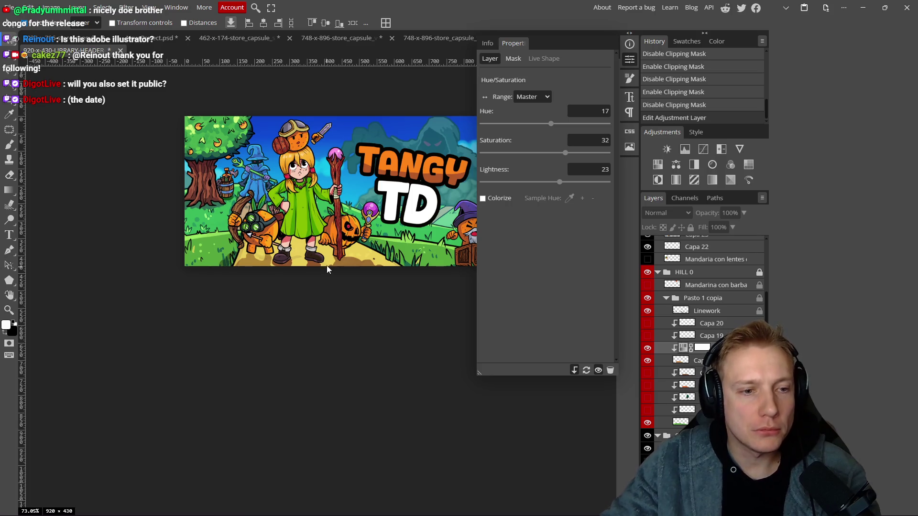
{"action": "scroll", "coordinate": [327, 227], "scroll_direction": "down", "scroll_amount": 1}
{"action": "left_click_drag", "start_coordinate": [559, 182], "coordinate": [574, 184]}
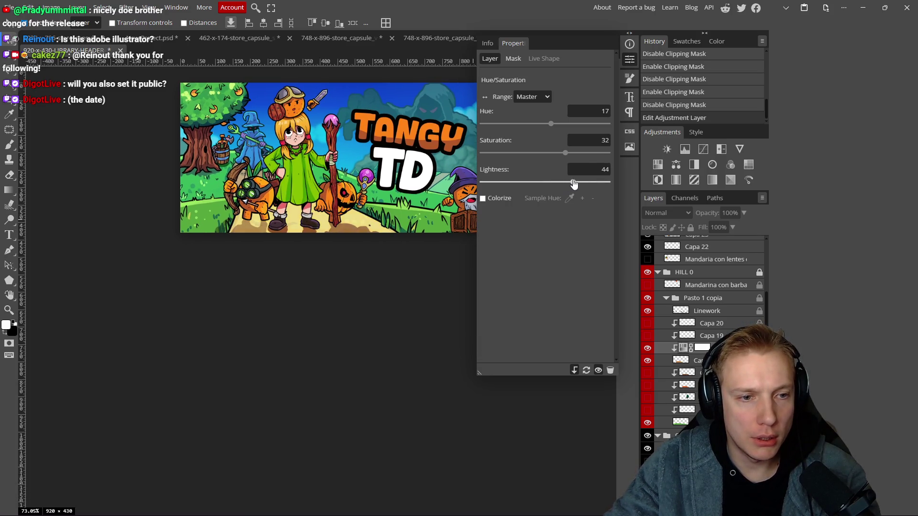
{"action": "scroll", "coordinate": [348, 203], "scroll_direction": "down", "scroll_amount": 7}
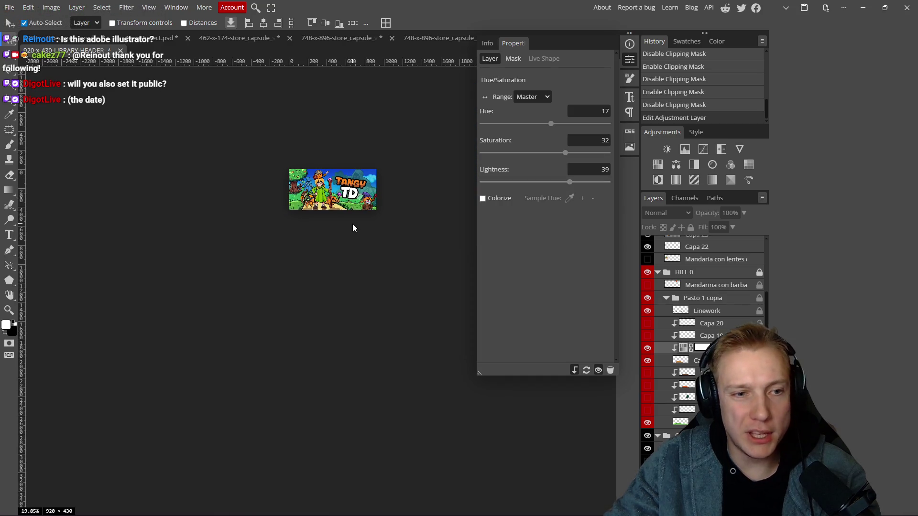
{"action": "scroll", "coordinate": [356, 221], "scroll_direction": "up", "scroll_amount": 5}
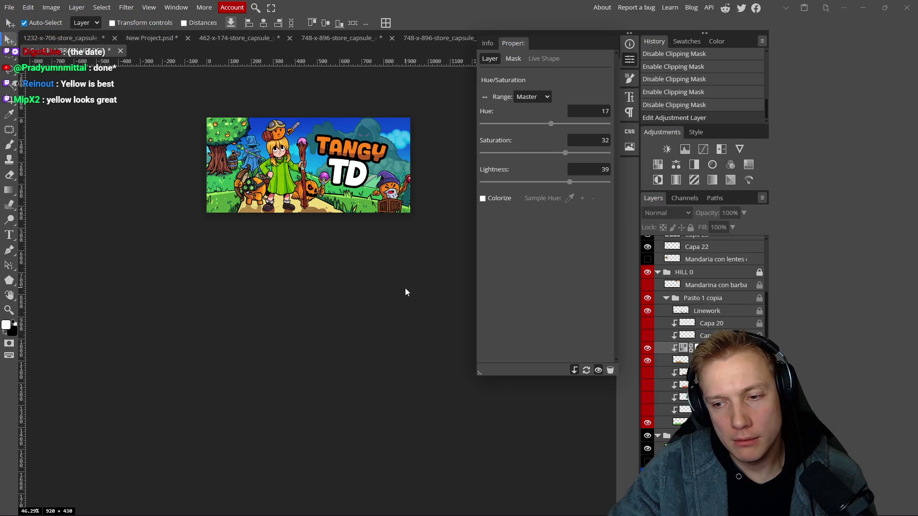
- Pan and zoom around the header to inspect the characters, pumpkin and staff
{"action": "left_click_drag", "start_coordinate": [312, 258], "coordinate": [347, 258]}
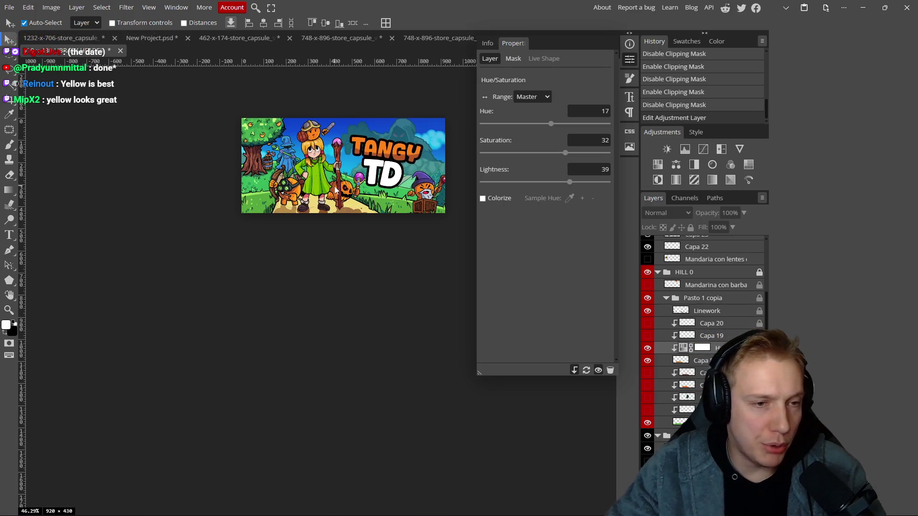
{"action": "scroll", "coordinate": [316, 214], "scroll_direction": "up", "scroll_amount": 9}
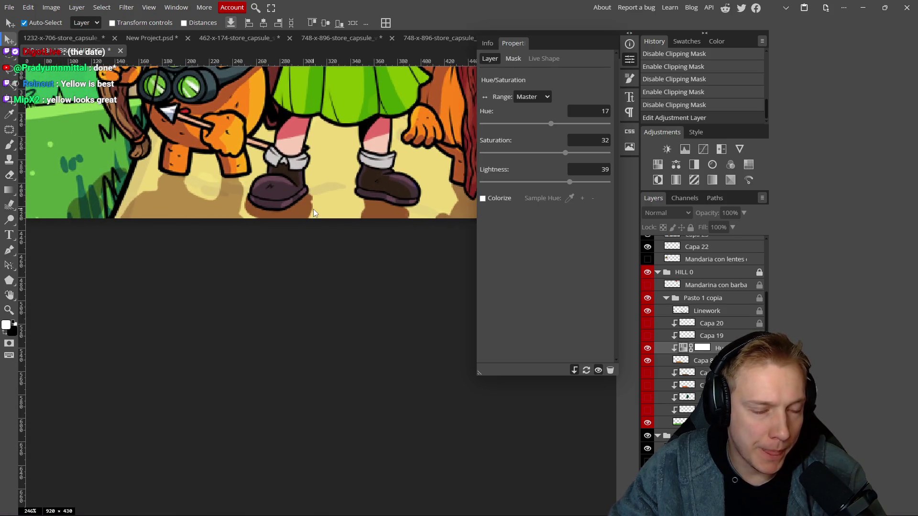
{"action": "scroll", "coordinate": [313, 209], "scroll_direction": "down", "scroll_amount": 10}
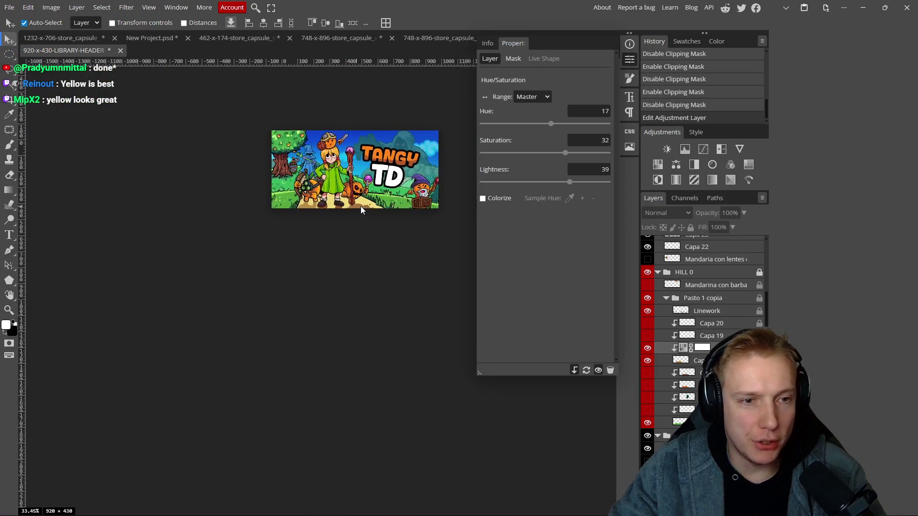
{"action": "scroll", "coordinate": [357, 211], "scroll_direction": "up", "scroll_amount": 8}
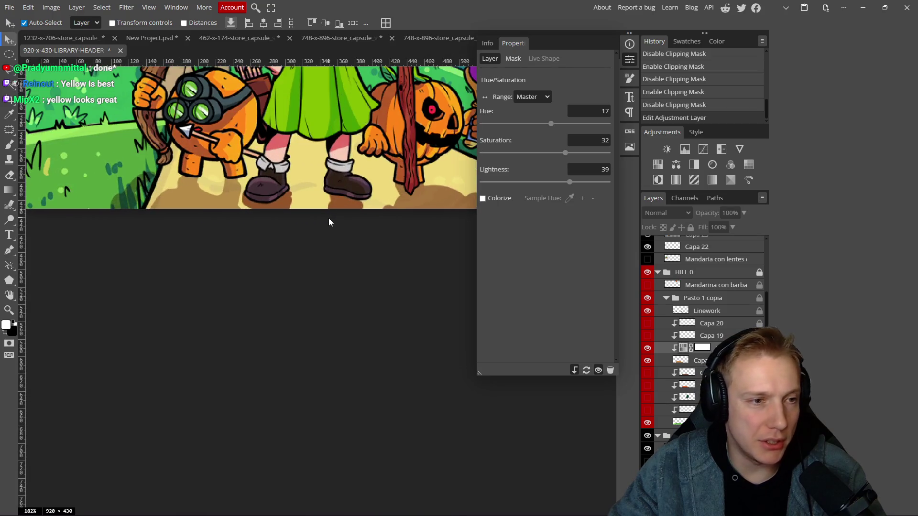
{"action": "left_click_drag", "start_coordinate": [277, 186], "coordinate": [251, 210]}
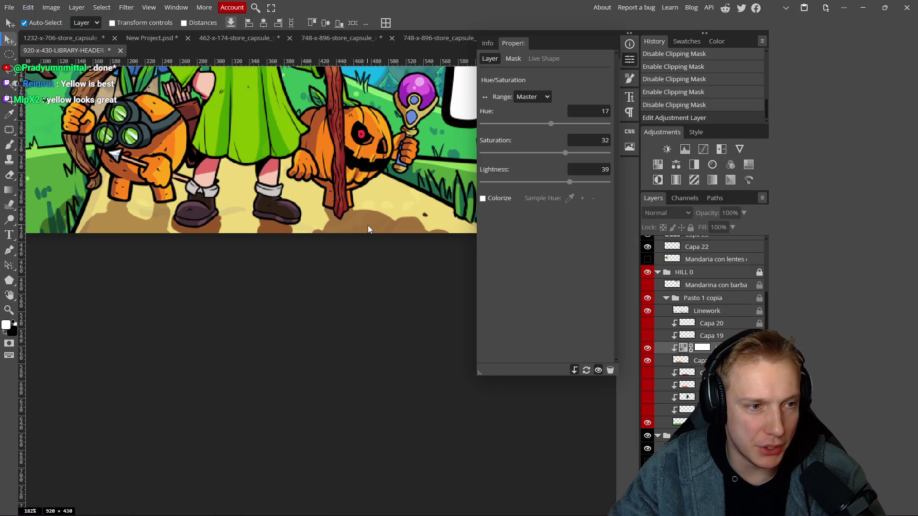
{"action": "mouse_move", "coordinate": [357, 260]}
{"action": "left_mouse_down"}
{"action": "mouse_move", "coordinate": [361, 273]}
{"action": "mouse_move", "coordinate": [377, 272]}
{"action": "left_mouse_up"}
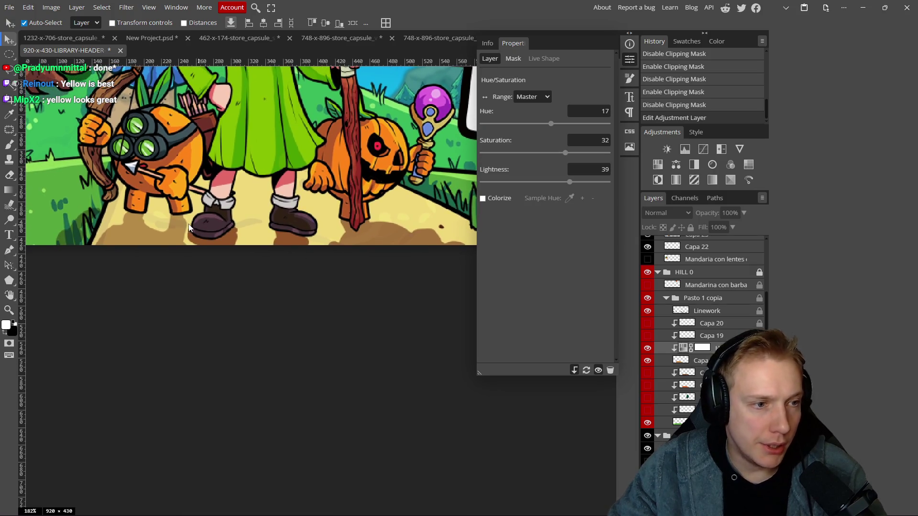
{"action": "scroll", "coordinate": [195, 238], "scroll_direction": "down", "scroll_amount": 5}
{"action": "scroll", "coordinate": [285, 249], "scroll_direction": "up", "scroll_amount": 3}
{"action": "scroll", "coordinate": [286, 257], "scroll_direction": "up", "scroll_amount": 2}
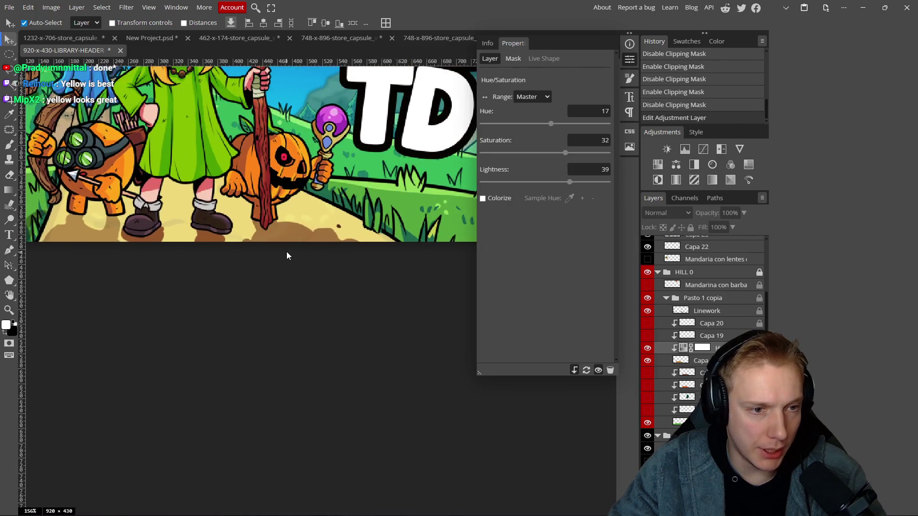
{"action": "scroll", "coordinate": [285, 241], "scroll_direction": "down", "scroll_amount": 10}
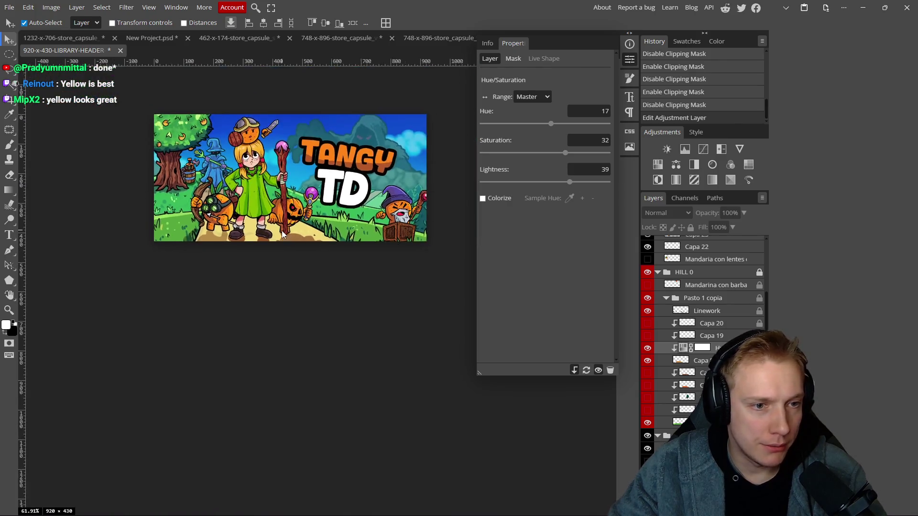
{"action": "scroll", "coordinate": [286, 239], "scroll_direction": "up", "scroll_amount": 4}
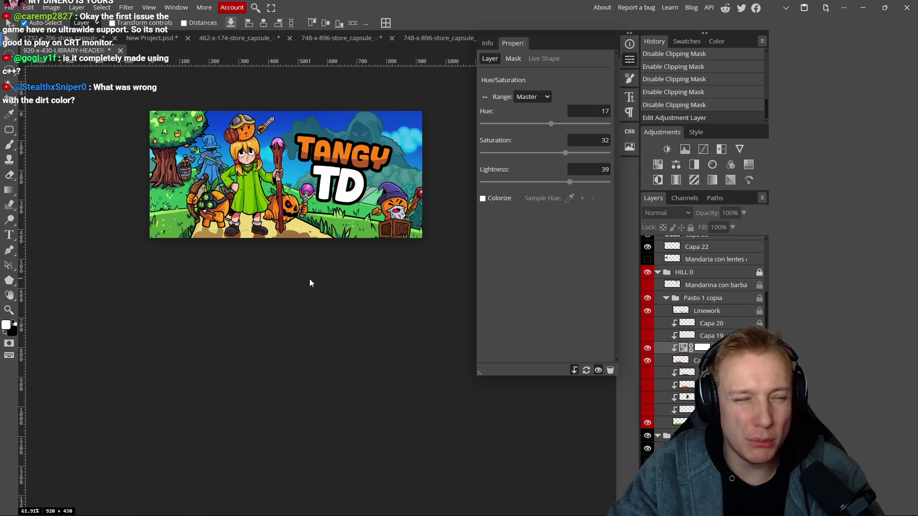
{"action": "scroll", "coordinate": [282, 280], "scroll_direction": "down", "scroll_amount": 6}
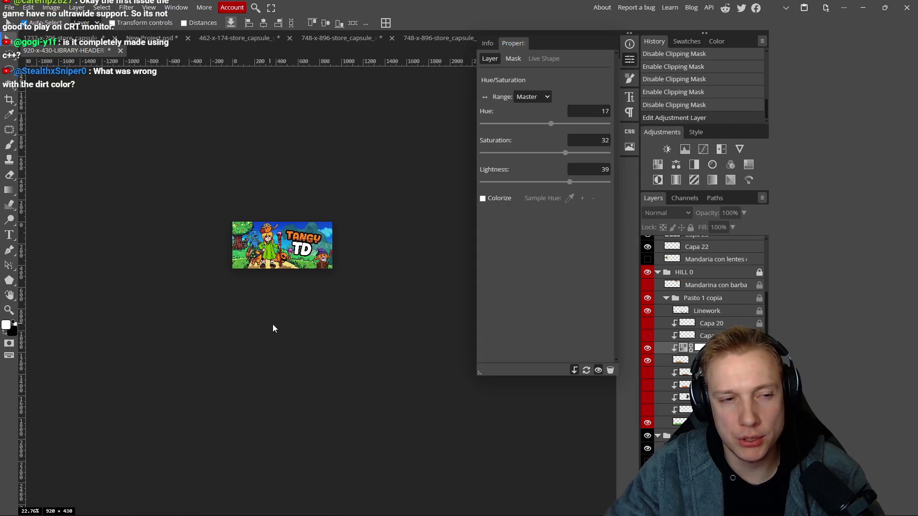
{"action": "scroll", "coordinate": [280, 312], "scroll_direction": "up", "scroll_amount": 3}
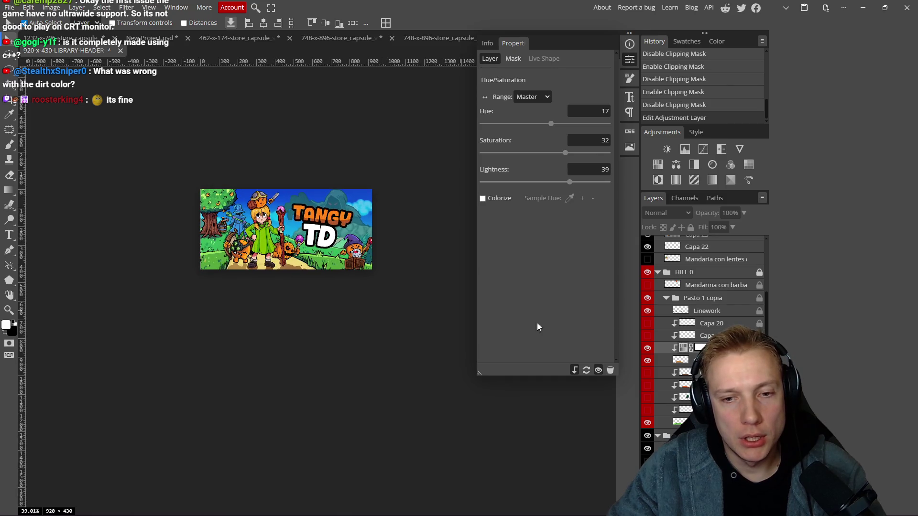
- Hide the Hue/Saturation adjustment layer to compare the untinted path
{"action": "left_click", "coordinate": [647, 348]}
{"action": "scroll", "coordinate": [330, 279], "scroll_direction": "down", "scroll_amount": 6}
{"action": "scroll", "coordinate": [333, 284], "scroll_direction": "down", "scroll_amount": 1}
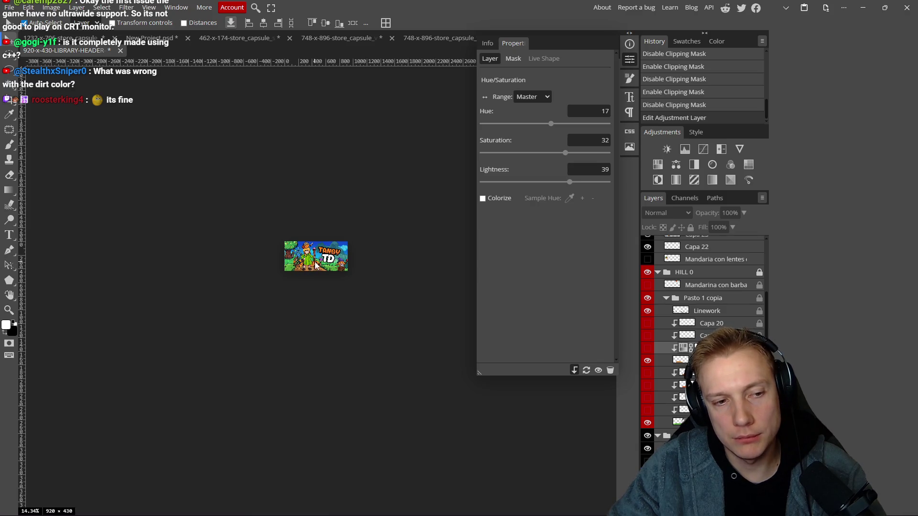
- Make the Hue/Saturation adjustment layer visible again
{"action": "left_click", "coordinate": [648, 349]}
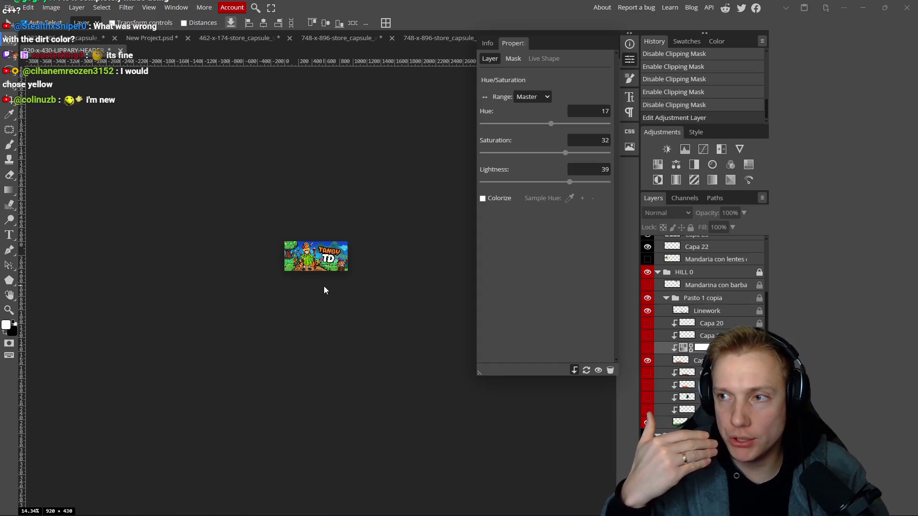
- Switch over to the Steam store page in the browser
{"action": "key", "text": "alt+Tab"}
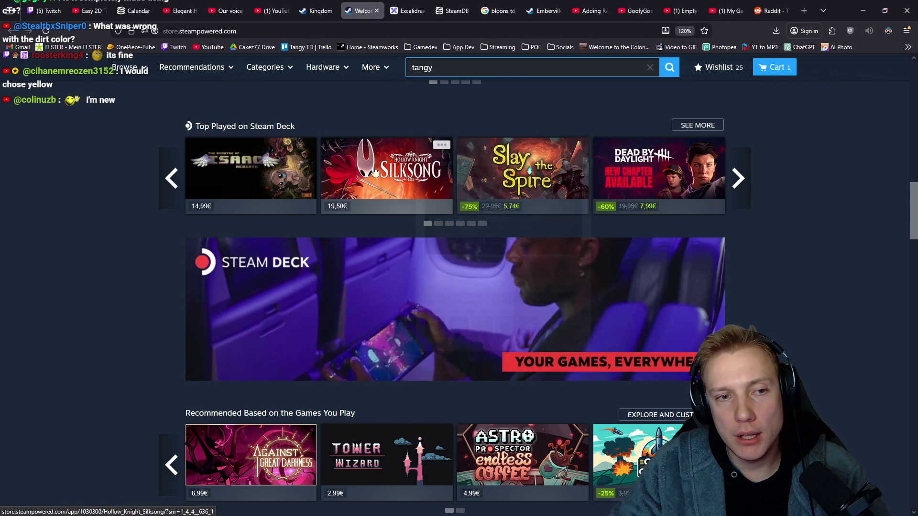
{"action": "mouse_move", "coordinate": [660, 178]}
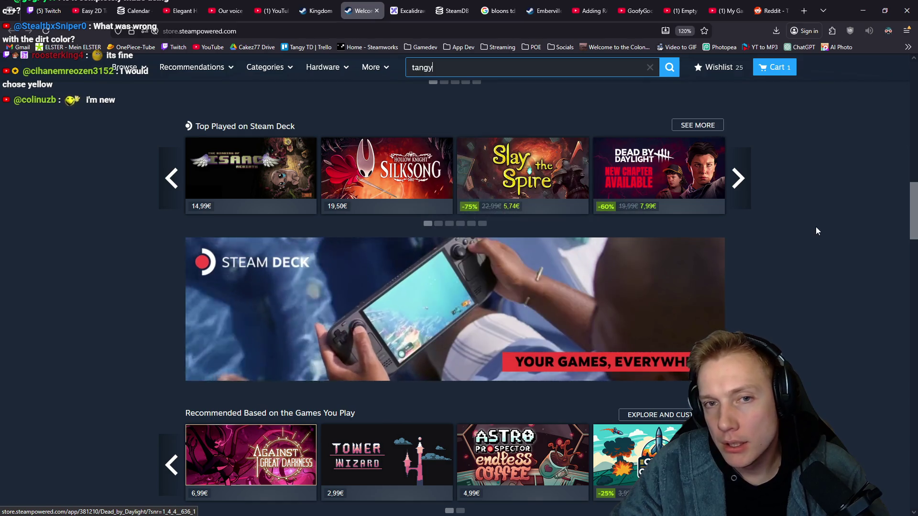
{"action": "key", "text": "ctrl+minus"}
{"action": "key", "text": "ctrl+minus"}
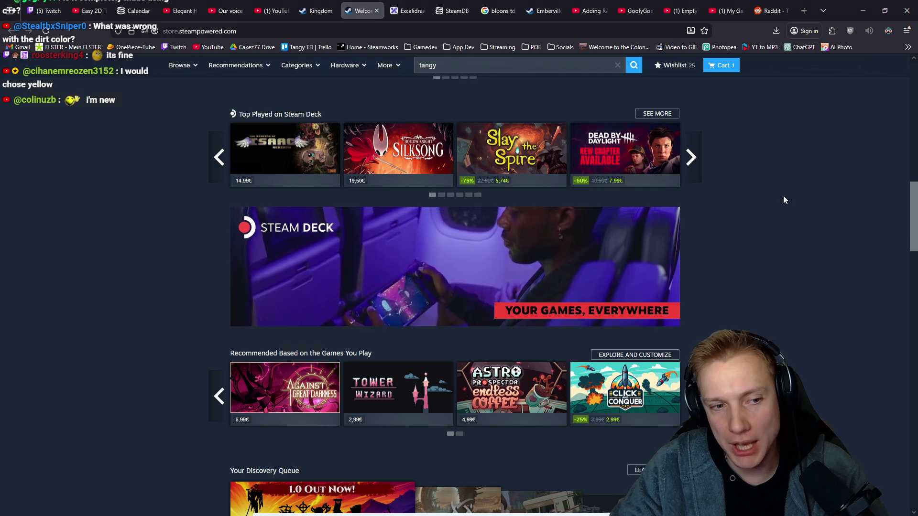
{"action": "key", "text": "alt+Tab"}
{"action": "scroll", "coordinate": [383, 296], "scroll_direction": "up", "scroll_amount": 3}
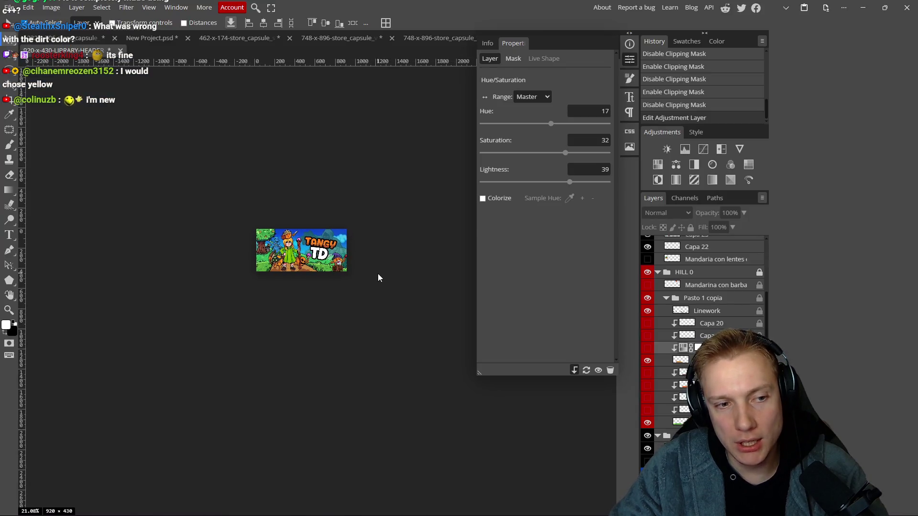
{"action": "key", "text": "alt+Tab"}
{"action": "key", "text": "alt+Tab"}
{"action": "key", "text": "alt+Tab"}
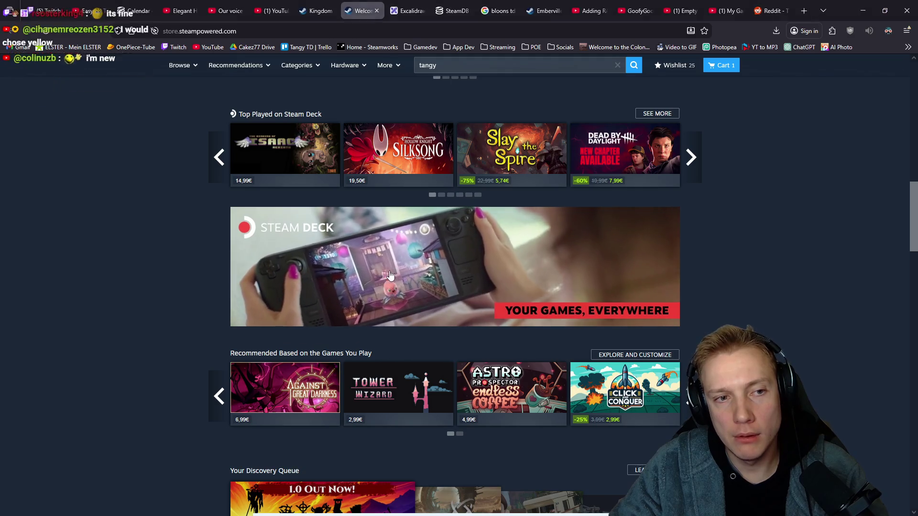
{"action": "key", "text": "alt+Tab"}
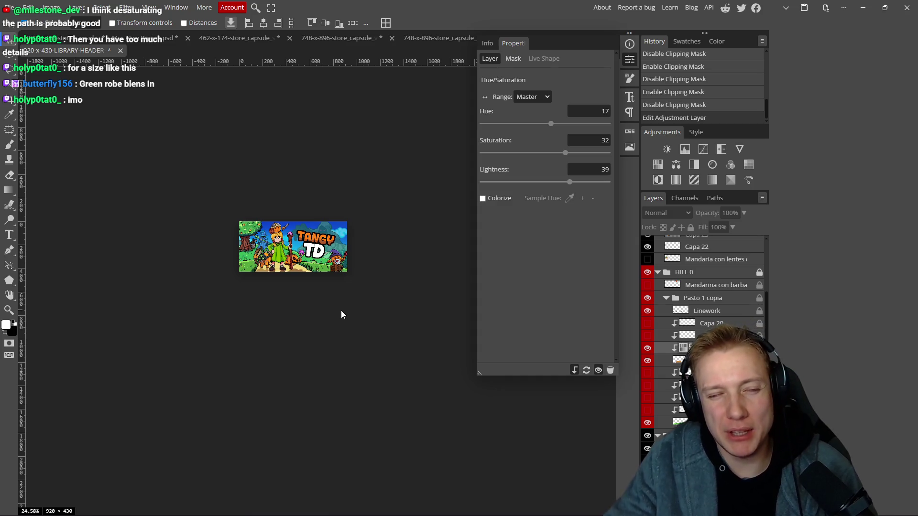
- Nudge the wizard lower, then show the purple goblin and move it left
{"action": "scroll", "coordinate": [264, 245], "scroll_direction": "up", "scroll_amount": 4}
{"action": "scroll", "coordinate": [264, 245], "scroll_direction": "up", "scroll_amount": 1}
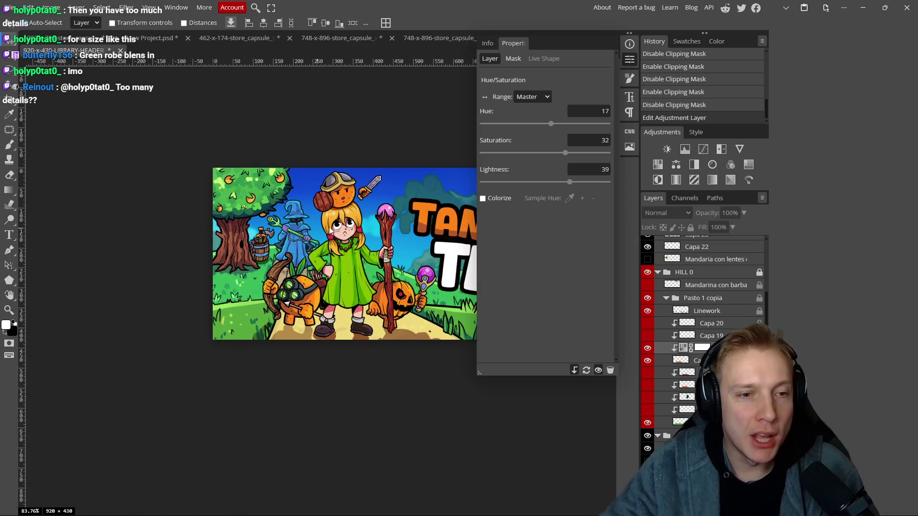
{"action": "scroll", "coordinate": [231, 199], "scroll_direction": "up", "scroll_amount": 2}
{"action": "left_click_drag", "start_coordinate": [232, 190], "coordinate": [232, 194]}
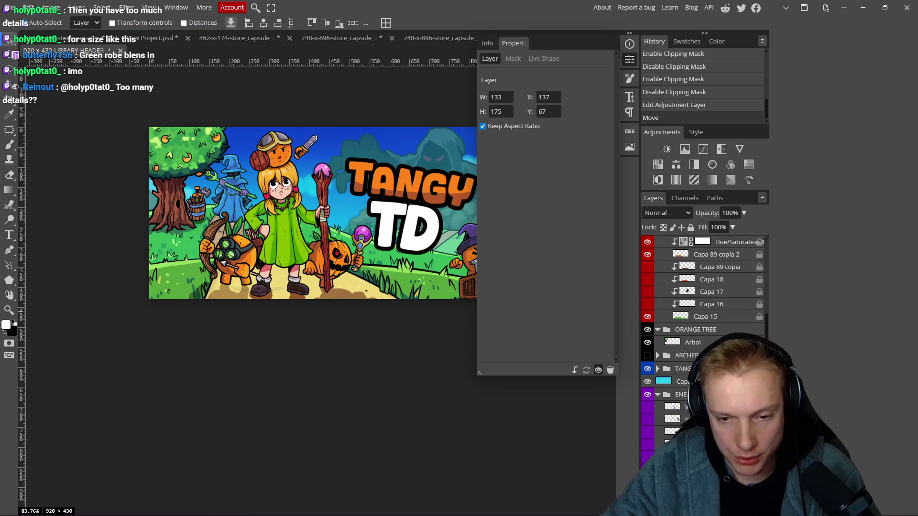
{"action": "left_click", "coordinate": [648, 432]}
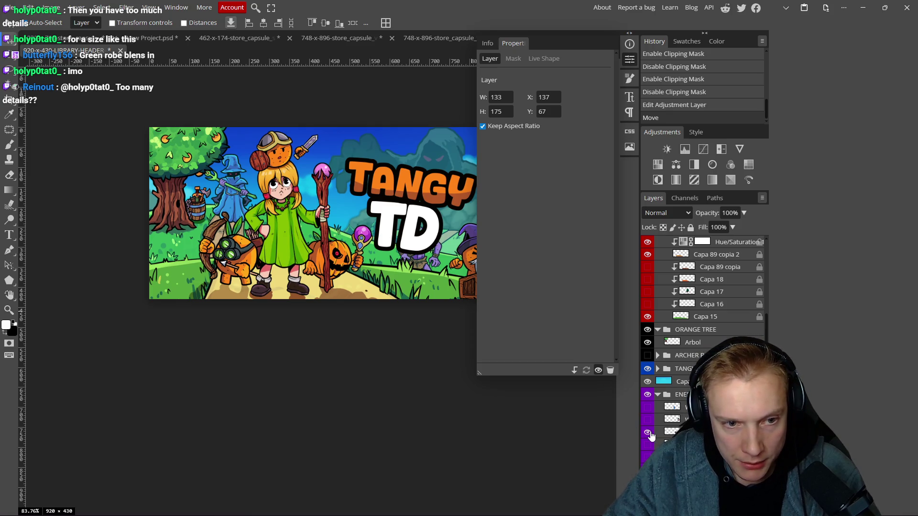
{"action": "mouse_move", "coordinate": [421, 264]}
{"action": "left_mouse_down"}
{"action": "mouse_move", "coordinate": [251, 196]}
{"action": "mouse_move", "coordinate": [232, 200]}
{"action": "left_mouse_up"}
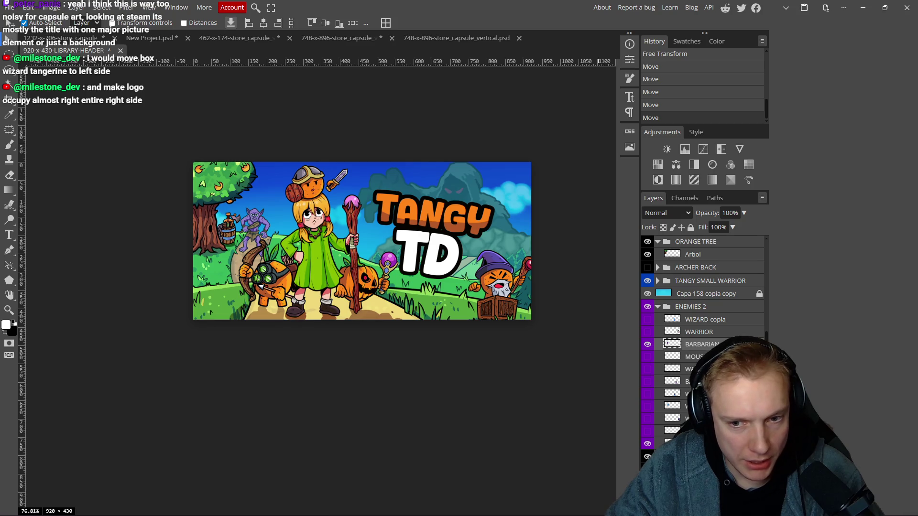
- Restack BARBARIAN and ORANGE TREE in Layers, then show ARCHER BACK and move it left
{"action": "left_click_drag", "start_coordinate": [698, 301], "coordinate": [698, 291]}
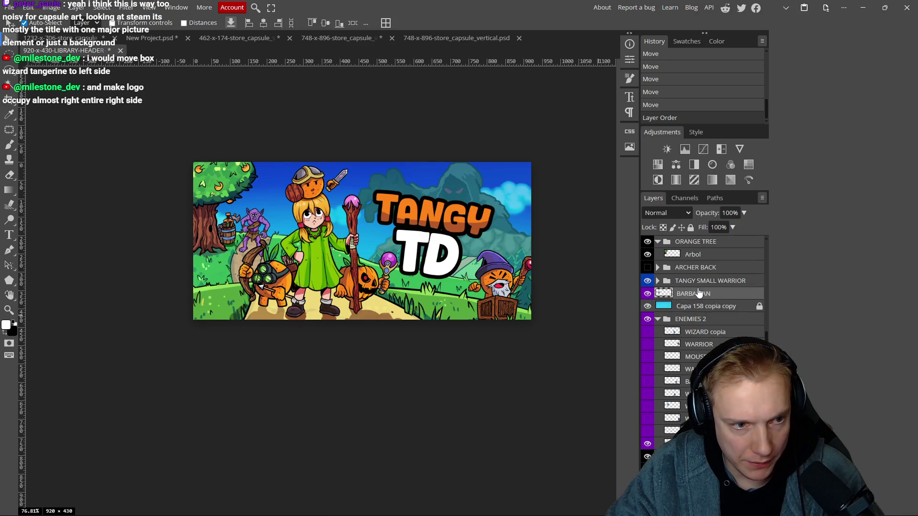
{"action": "scroll", "coordinate": [363, 276], "scroll_direction": "down", "scroll_amount": 2}
{"action": "scroll", "coordinate": [363, 276], "scroll_direction": "down", "scroll_amount": 2}
{"action": "scroll", "coordinate": [373, 284], "scroll_direction": "up", "scroll_amount": 3}
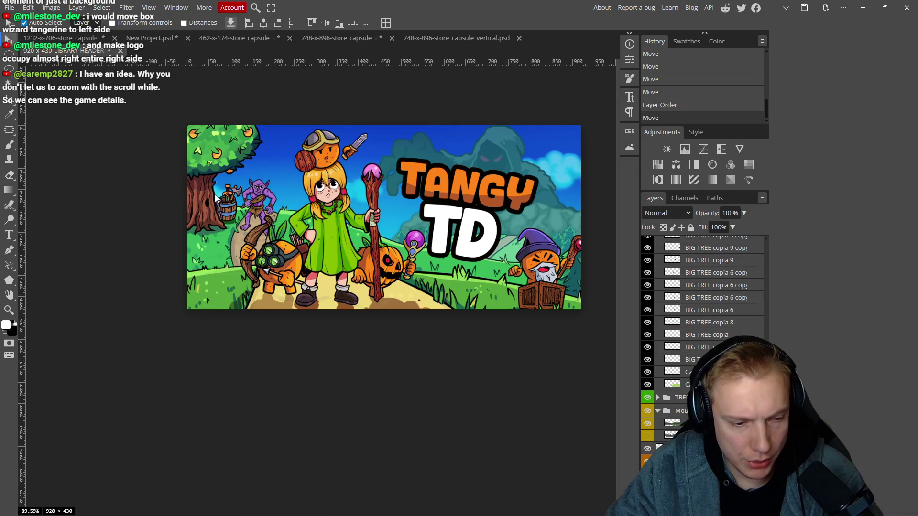
{"action": "left_click", "coordinate": [216, 197]}
{"action": "left_click", "coordinate": [205, 202]}
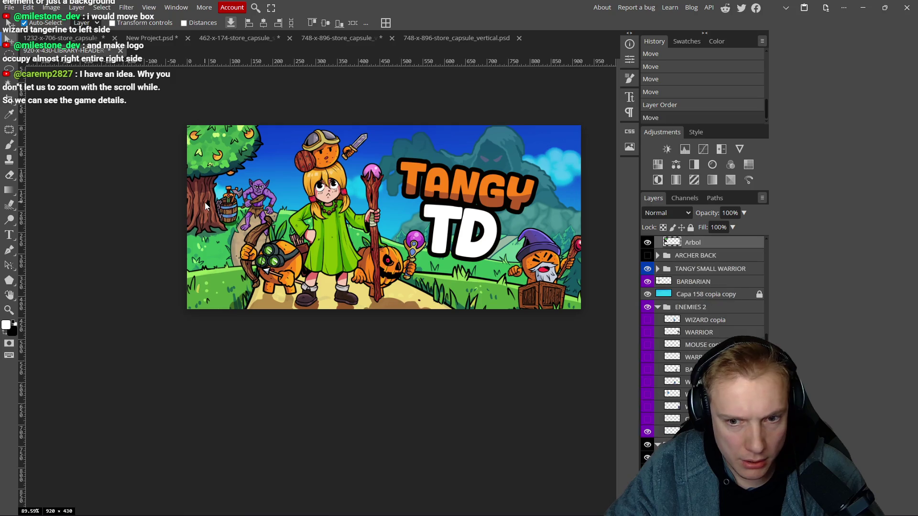
{"action": "scroll", "coordinate": [669, 286], "scroll_direction": "up", "scroll_amount": 2}
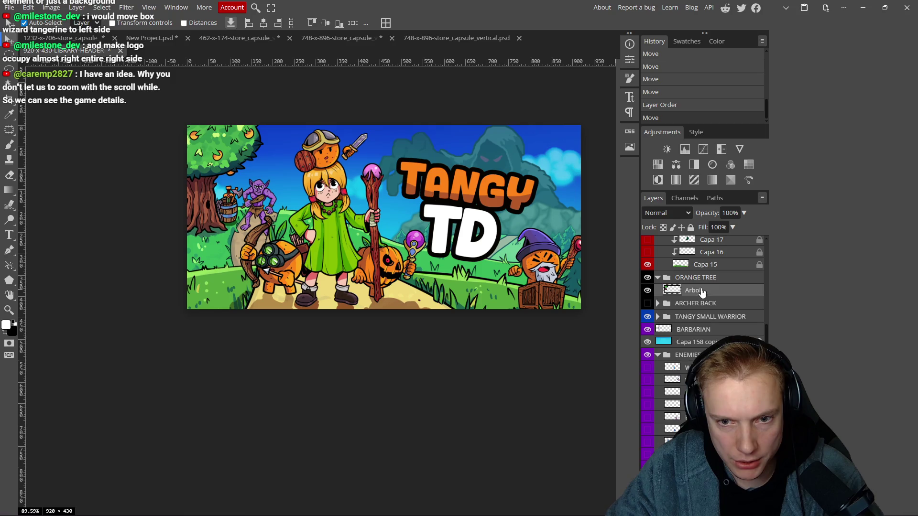
{"action": "left_click_drag", "start_coordinate": [690, 280], "coordinate": [689, 346]}
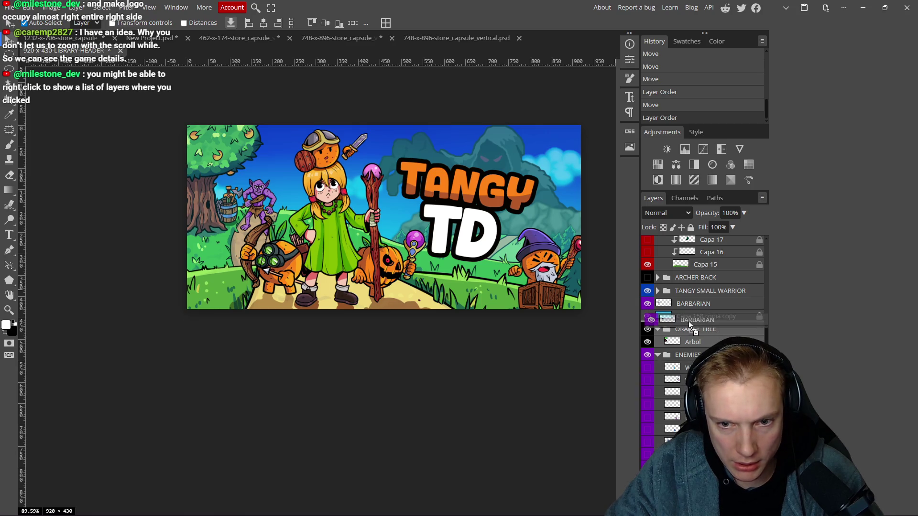
{"action": "left_click_drag", "start_coordinate": [688, 321], "coordinate": [688, 321]}
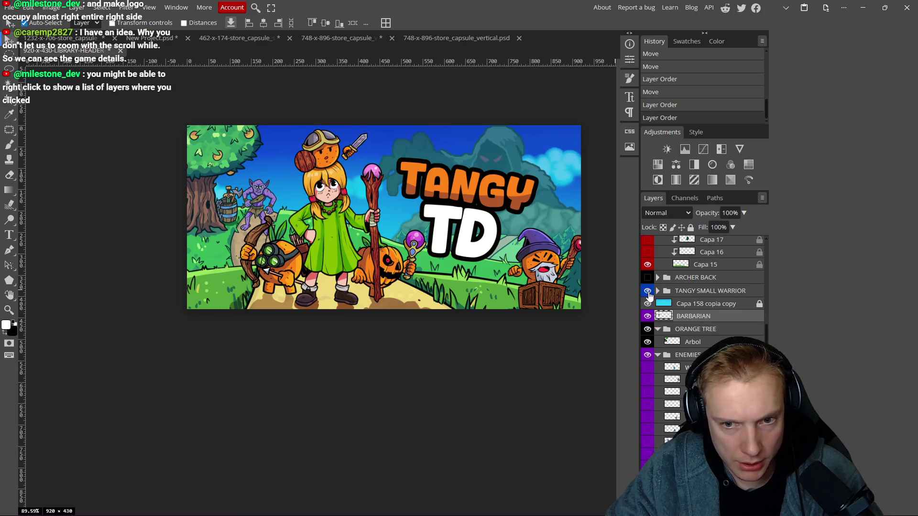
{"action": "left_click", "coordinate": [647, 277]}
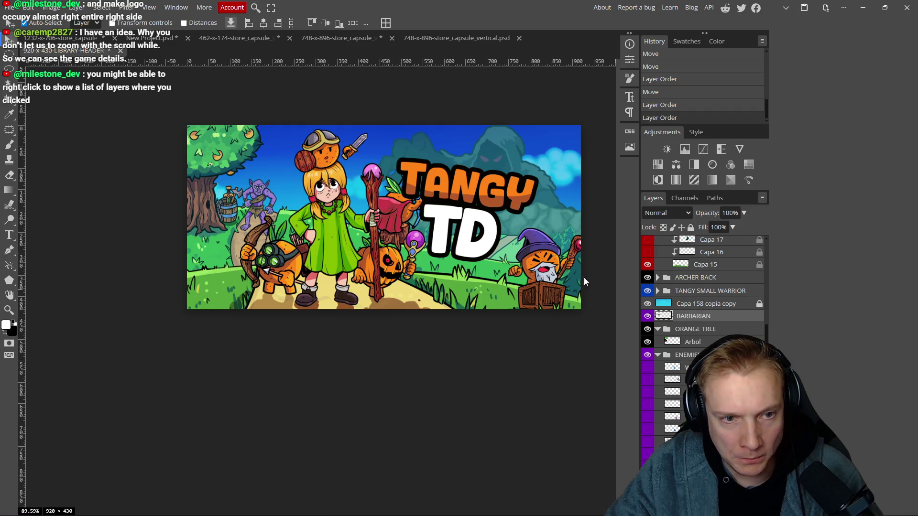
{"action": "mouse_move", "coordinate": [399, 211]}
{"action": "left_mouse_down"}
{"action": "mouse_move", "coordinate": [286, 201]}
{"action": "mouse_move", "coordinate": [386, 236]}
{"action": "mouse_move", "coordinate": [527, 266]}
{"action": "mouse_move", "coordinate": [373, 224]}
{"action": "mouse_move", "coordinate": [210, 251]}
{"action": "left_mouse_up"}
- Scale the archer to about 71%, rotate it about -11.6°, and place it at the left edge
{"action": "key", "text": "ctrl+alt+t"}
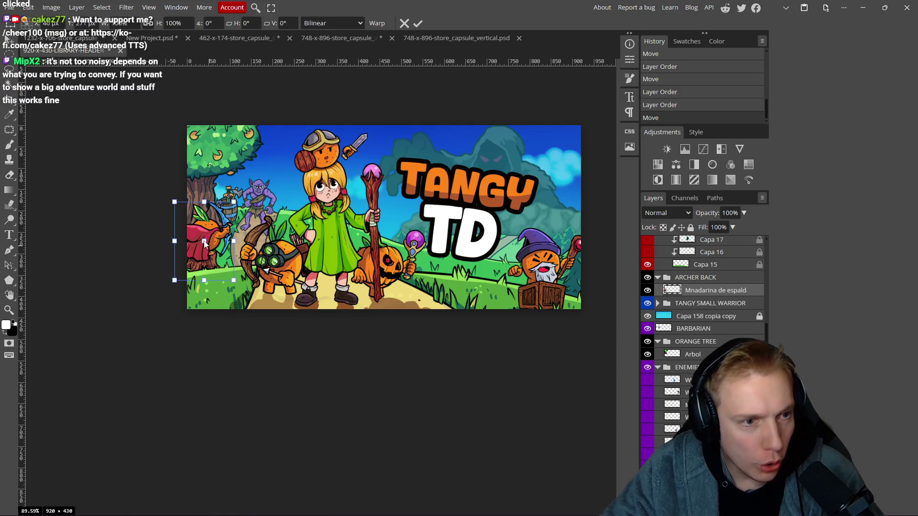
{"action": "left_click_drag", "start_coordinate": [232, 201], "coordinate": [222, 217]}
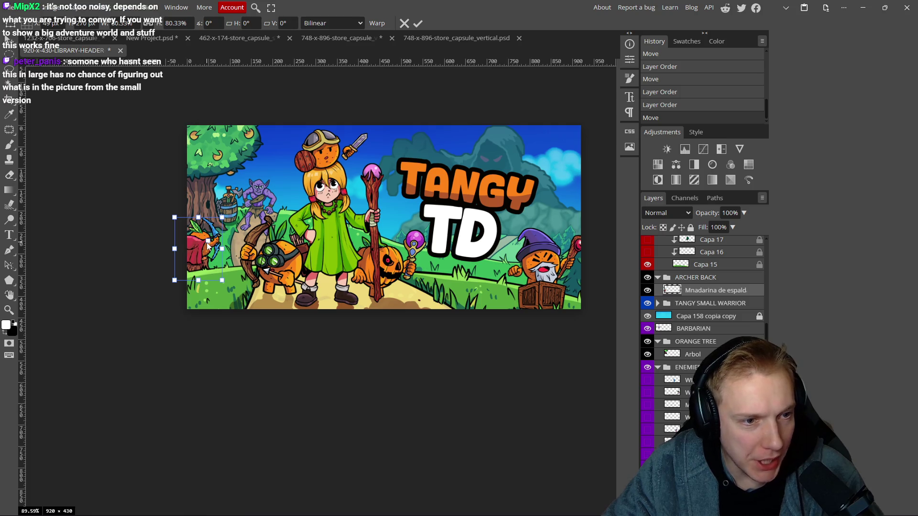
{"action": "left_click_drag", "start_coordinate": [201, 250], "coordinate": [213, 253]}
{"action": "left_click_drag", "start_coordinate": [233, 205], "coordinate": [223, 203]}
{"action": "left_click_drag", "start_coordinate": [217, 256], "coordinate": [216, 253]}
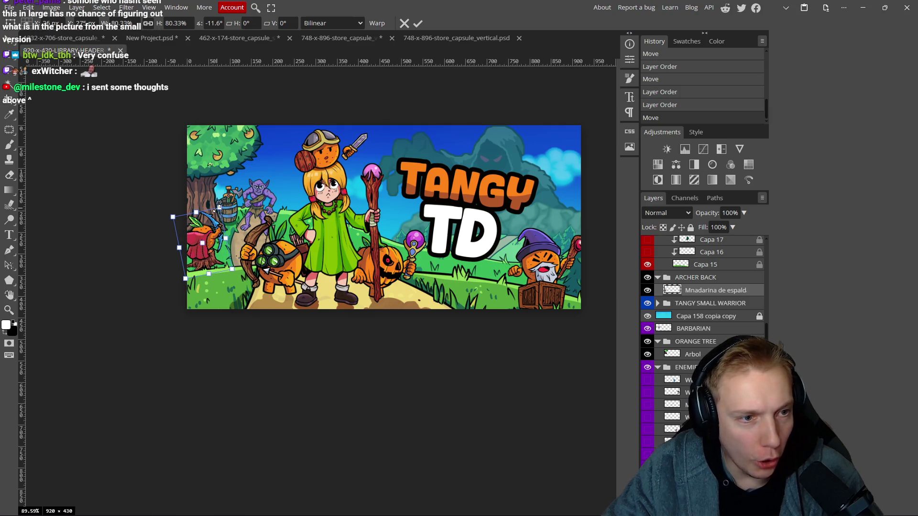
{"action": "left_click_drag", "start_coordinate": [218, 208], "coordinate": [217, 210]}
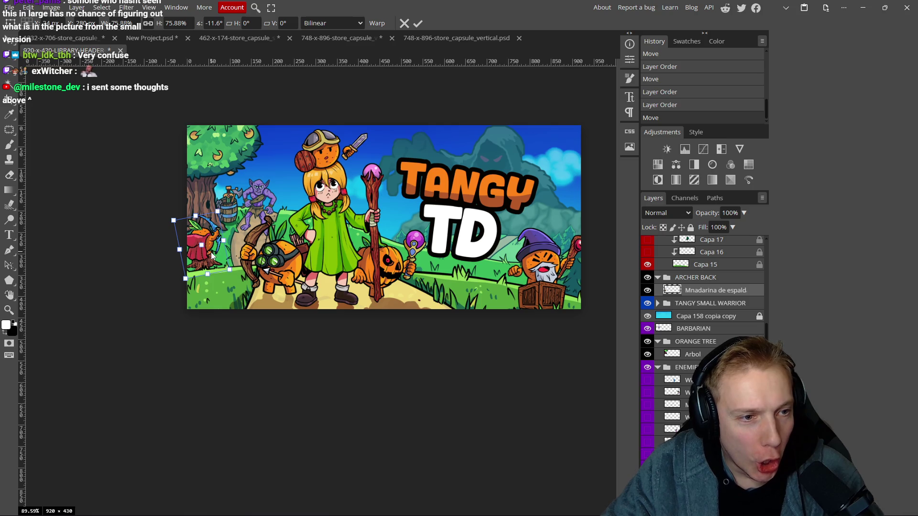
{"action": "left_click_drag", "start_coordinate": [212, 255], "coordinate": [214, 254]}
{"action": "left_click_drag", "start_coordinate": [220, 209], "coordinate": [218, 212]}
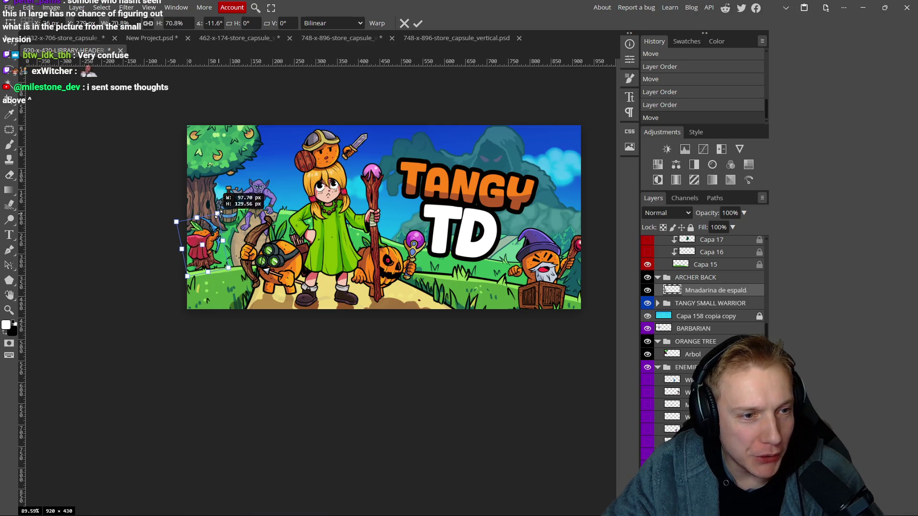
{"action": "left_click_drag", "start_coordinate": [213, 261], "coordinate": [213, 259]}
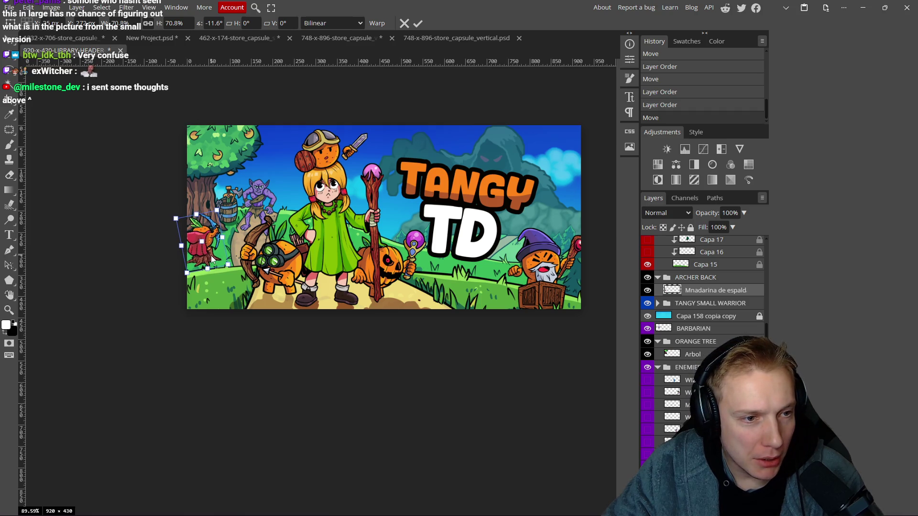
{"action": "left_click", "coordinate": [418, 23]}
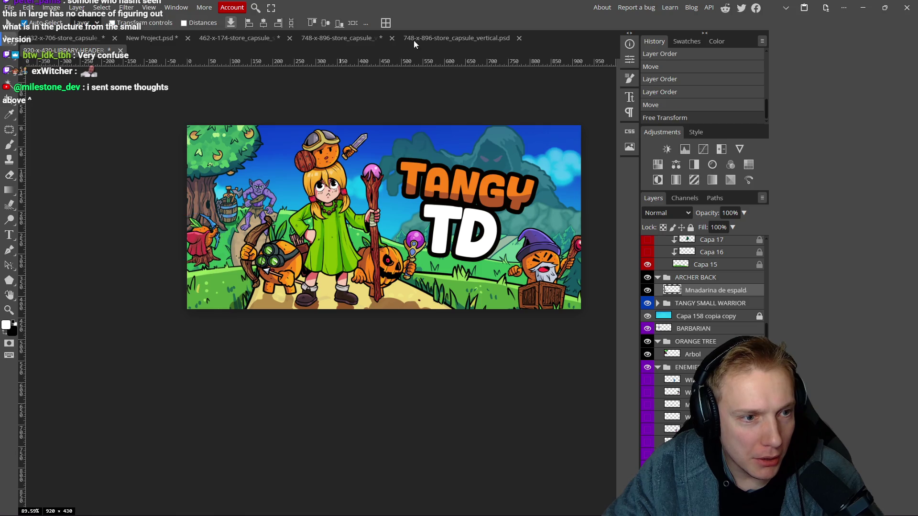
- Move the ARCHER BACK group lower in the layer stack
{"action": "scroll", "coordinate": [395, 218], "scroll_direction": "down", "scroll_amount": 5}
{"action": "scroll", "coordinate": [396, 217], "scroll_direction": "up", "scroll_amount": 4}
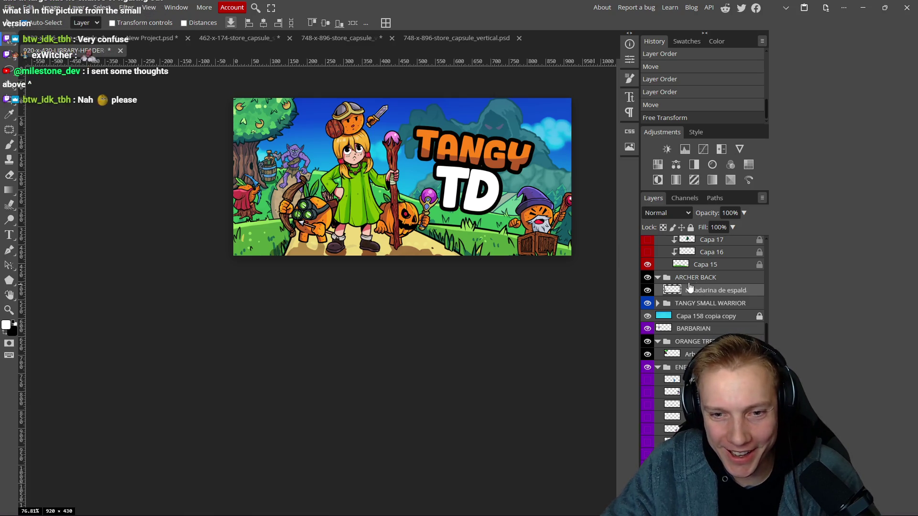
{"action": "mouse_move", "coordinate": [692, 284]}
{"action": "left_mouse_down"}
{"action": "mouse_move", "coordinate": [690, 339]}
{"action": "mouse_move", "coordinate": [689, 283]}
{"action": "mouse_move", "coordinate": [690, 318]}
{"action": "left_mouse_up"}
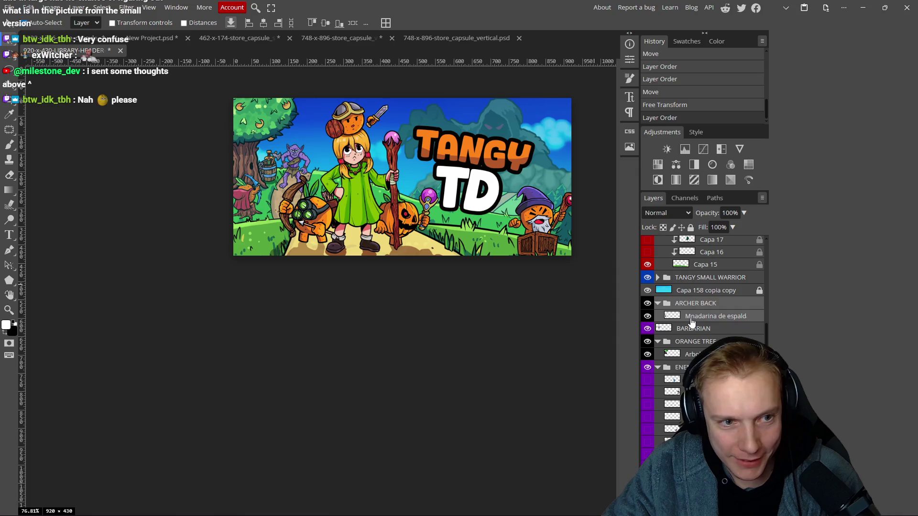
- Nudge the staff girl, goggled archer, pumpkin character and healer girl slightly left
{"action": "scroll", "coordinate": [339, 208], "scroll_direction": "down", "scroll_amount": 3}
{"action": "scroll", "coordinate": [355, 227], "scroll_direction": "down", "scroll_amount": 2}
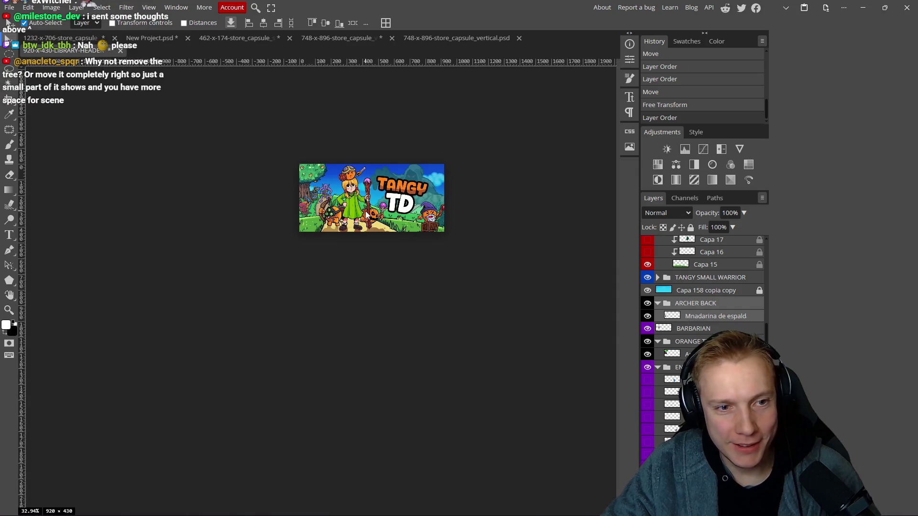
{"action": "scroll", "coordinate": [367, 216], "scroll_direction": "up", "scroll_amount": 3}
{"action": "scroll", "coordinate": [366, 215], "scroll_direction": "up", "scroll_amount": 3}
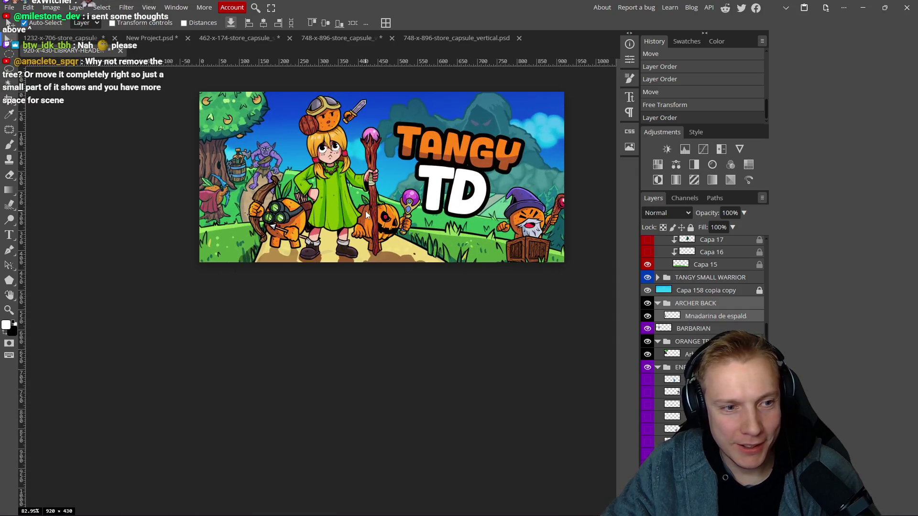
{"action": "left_click_drag", "start_coordinate": [340, 207], "coordinate": [328, 207]}
{"action": "left_click_drag", "start_coordinate": [283, 226], "coordinate": [275, 225]}
{"action": "left_click_drag", "start_coordinate": [383, 231], "coordinate": [379, 228]}
{"action": "left_click_drag", "start_coordinate": [323, 221], "coordinate": [323, 223]}
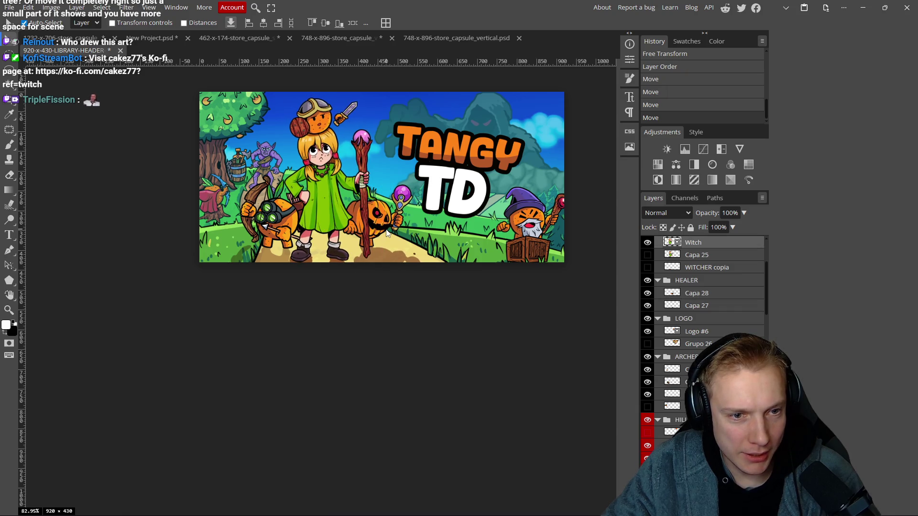
- Shift the Tangy TD logo left and enlarge it from about 16.6% to 19.5%
{"action": "left_click_drag", "start_coordinate": [475, 180], "coordinate": [467, 180]}
{"action": "key", "text": "ctrl+t"}
{"action": "mouse_move", "coordinate": [454, 121]}
{"action": "left_mouse_down"}
{"action": "mouse_move", "coordinate": [461, 109]}
{"action": "mouse_move", "coordinate": [475, 111]}
{"action": "left_mouse_up"}
{"action": "mouse_move", "coordinate": [462, 147]}
{"action": "left_mouse_down"}
{"action": "mouse_move", "coordinate": [464, 160]}
{"action": "mouse_move", "coordinate": [454, 143]}
{"action": "left_mouse_up"}
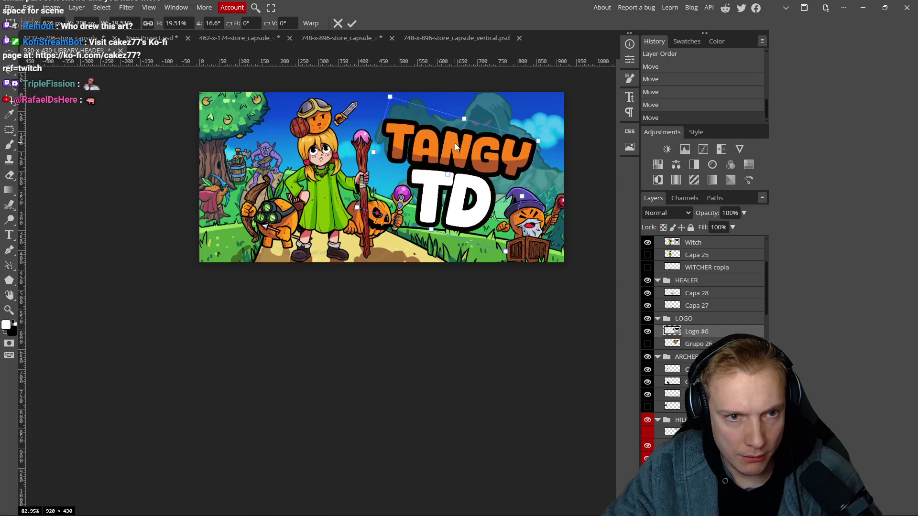
{"action": "left_click", "coordinate": [352, 22]}
{"action": "scroll", "coordinate": [444, 216], "scroll_direction": "down", "scroll_amount": 8}
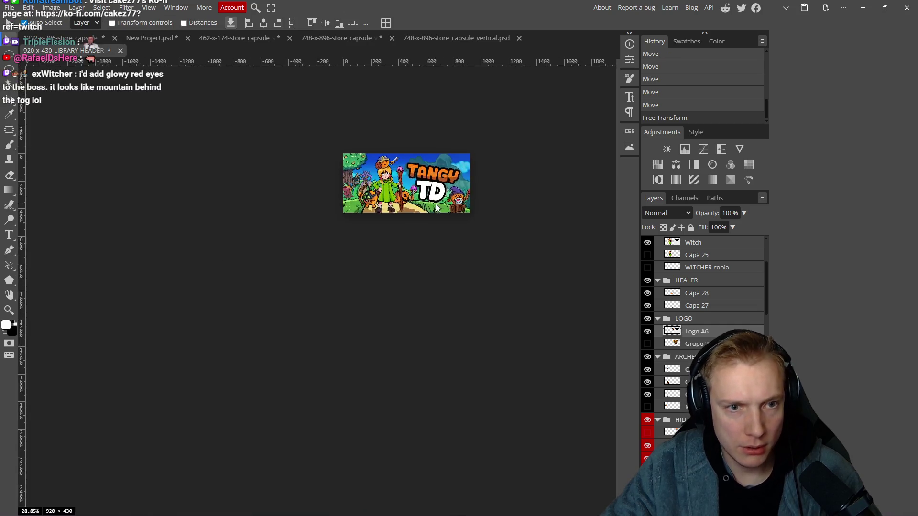
{"action": "scroll", "coordinate": [437, 243], "scroll_direction": "up", "scroll_amount": 5}
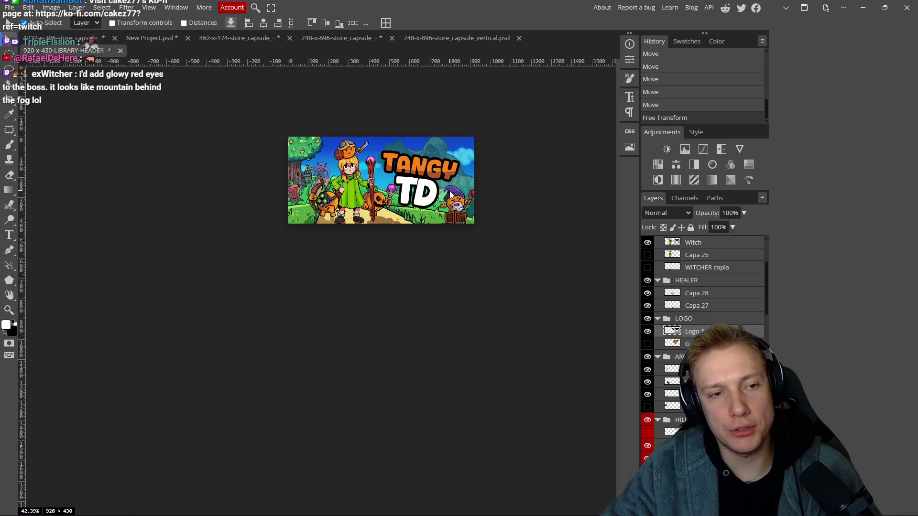
{"action": "mouse_move", "coordinate": [411, 255]}
{"action": "left_mouse_down"}
{"action": "mouse_move", "coordinate": [395, 238]}
{"action": "mouse_move", "coordinate": [393, 247]}
{"action": "left_mouse_up"}
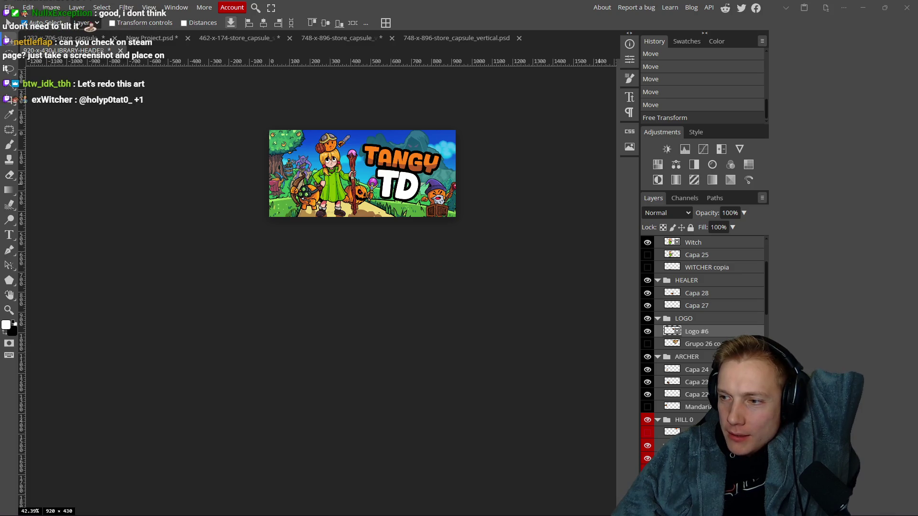
{"action": "left_click", "coordinate": [492, 256]}
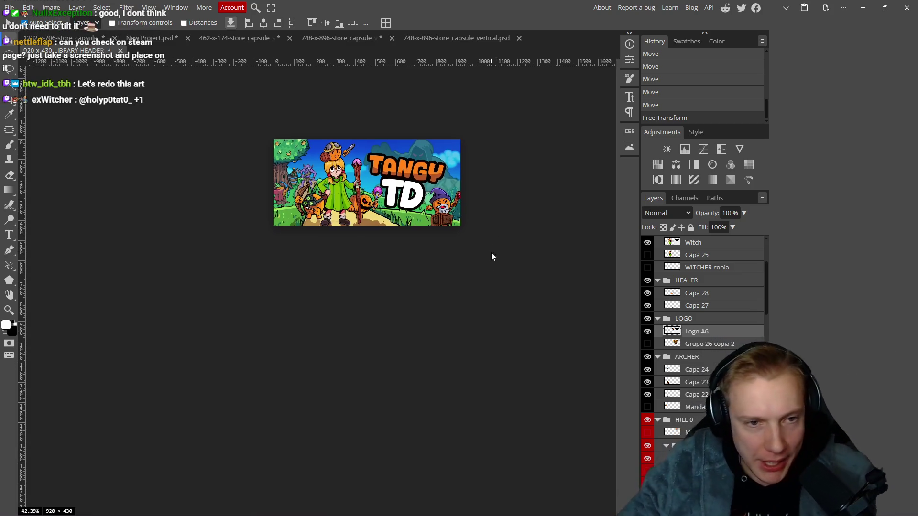
- Commit the artwork's new position and pan around the header to inspect the wizard and crate
{"action": "scroll", "coordinate": [397, 131], "scroll_direction": "up", "scroll_amount": 5}
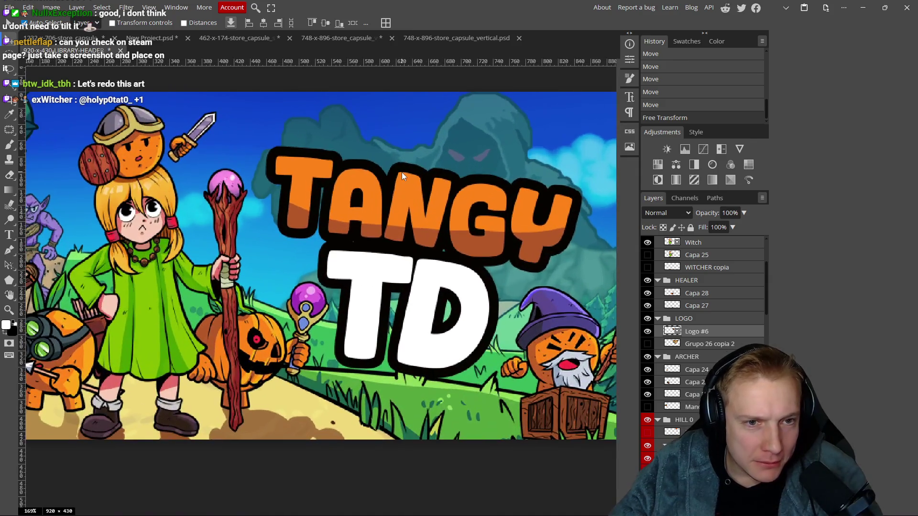
{"action": "scroll", "coordinate": [402, 176], "scroll_direction": "down", "scroll_amount": 1}
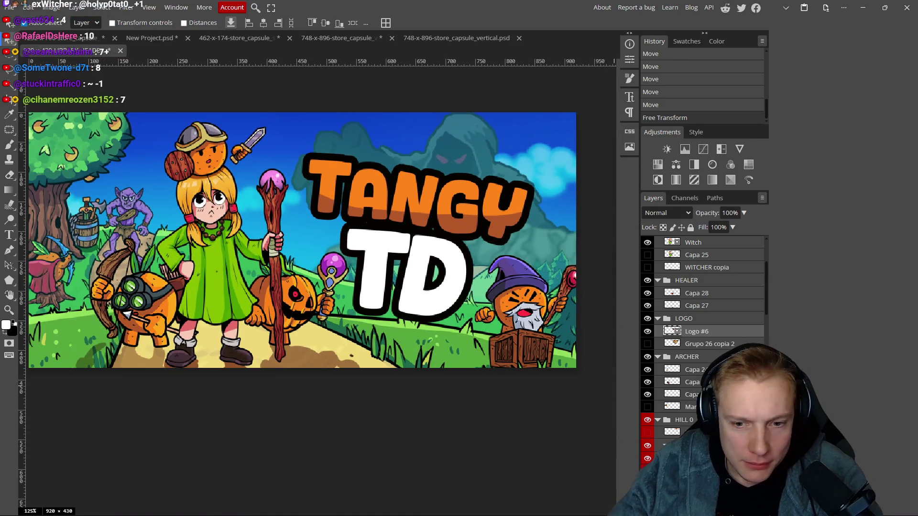
{"action": "scroll", "coordinate": [703, 341], "scroll_direction": "down", "scroll_amount": 5}
{"action": "scroll", "coordinate": [703, 341], "scroll_direction": "down", "scroll_amount": 10}
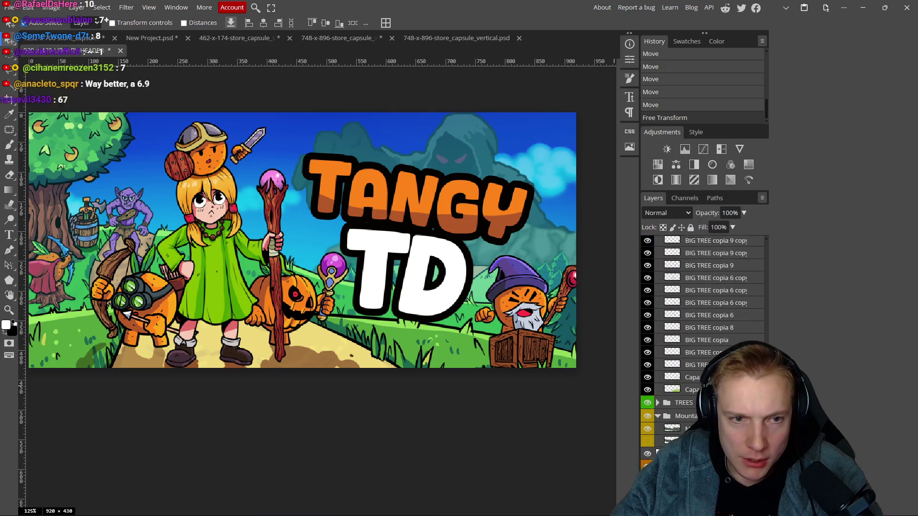
{"action": "left_click_drag", "start_coordinate": [443, 287], "coordinate": [431, 289]}
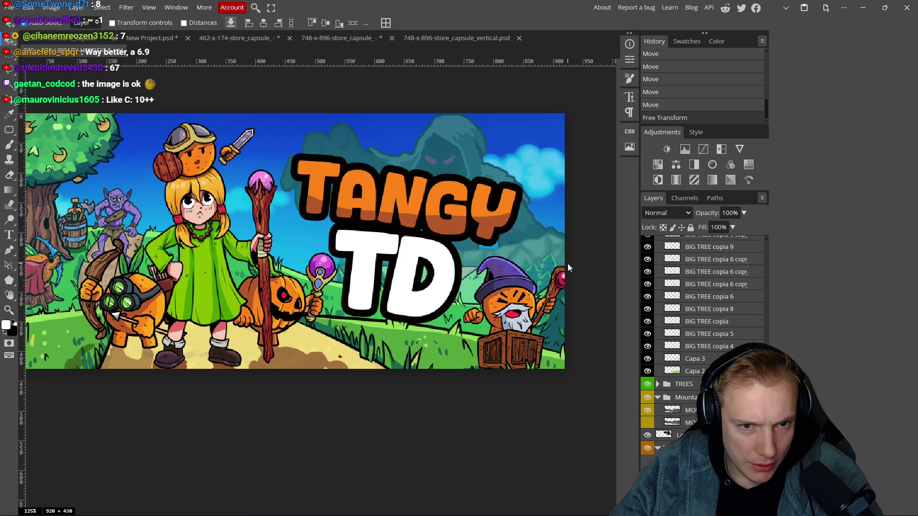
{"action": "left_click", "coordinate": [567, 263]}
{"action": "scroll", "coordinate": [526, 236], "scroll_direction": "down", "scroll_amount": 4}
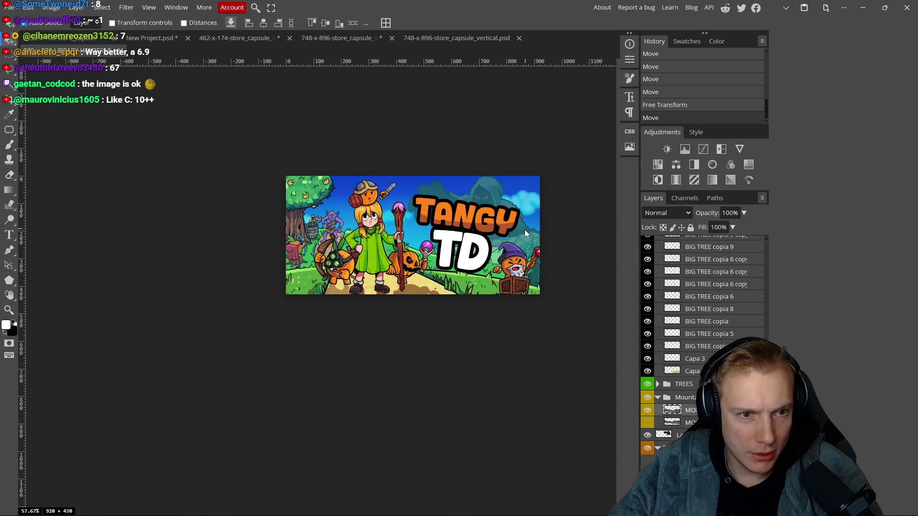
{"action": "scroll", "coordinate": [526, 236], "scroll_direction": "up", "scroll_amount": 4}
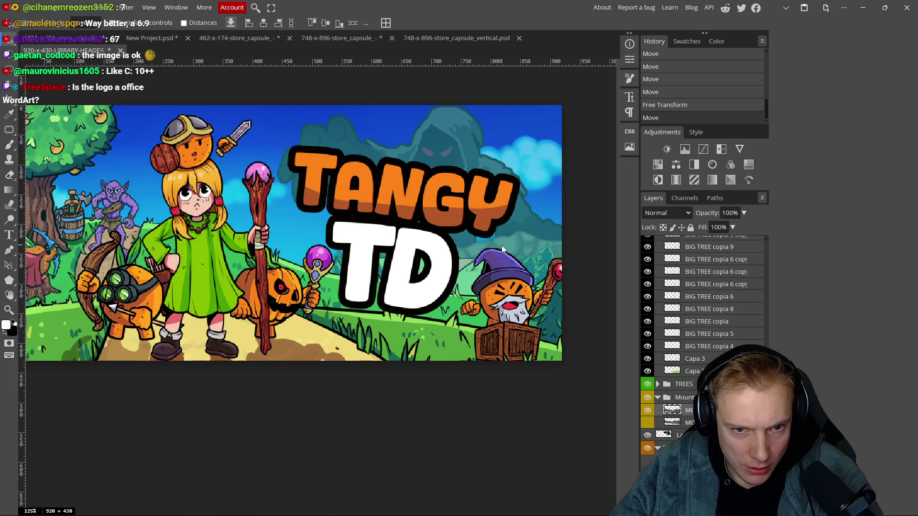
{"action": "scroll", "coordinate": [512, 237], "scroll_direction": "down", "scroll_amount": 5}
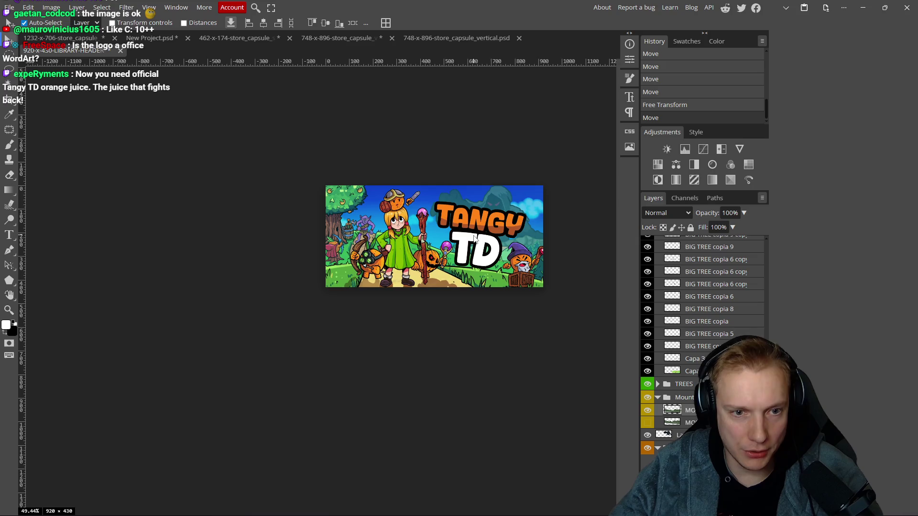
{"action": "left_click", "coordinate": [485, 202]}
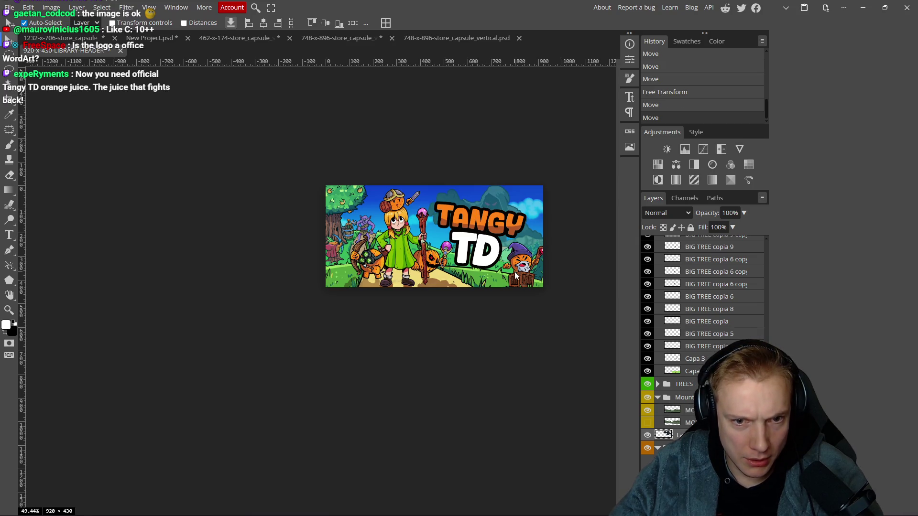
{"action": "scroll", "coordinate": [472, 227], "scroll_direction": "up", "scroll_amount": 2}
{"action": "left_click_drag", "start_coordinate": [458, 296], "coordinate": [416, 289]}
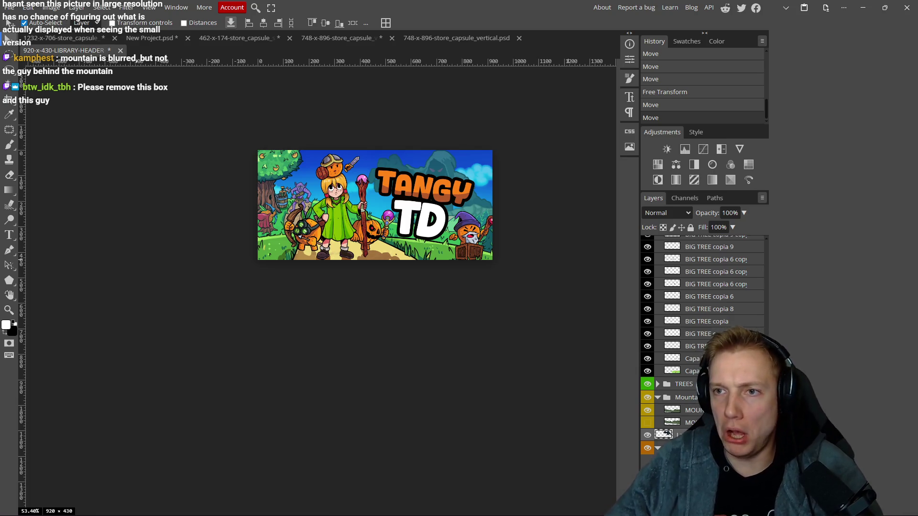
{"action": "scroll", "coordinate": [430, 330], "scroll_direction": "right", "scroll_amount": 1}
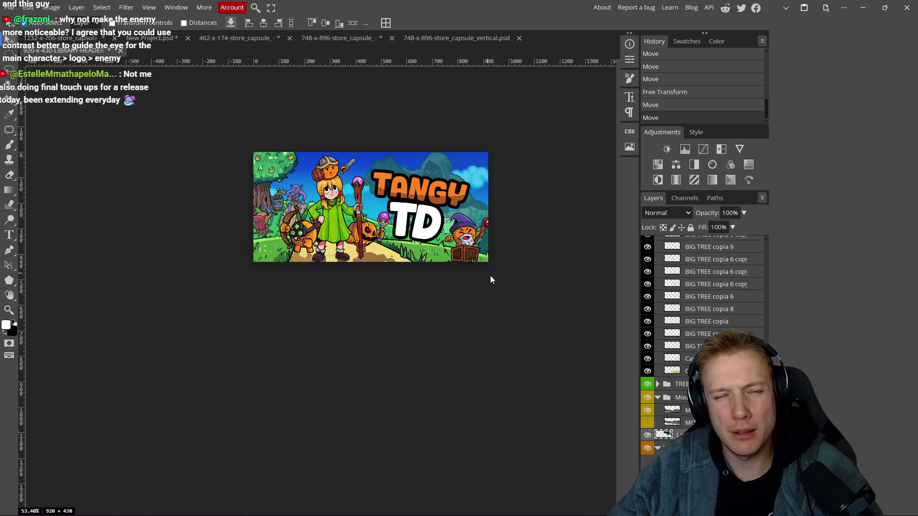
{"action": "scroll", "coordinate": [468, 267], "scroll_direction": "up", "scroll_amount": 5}
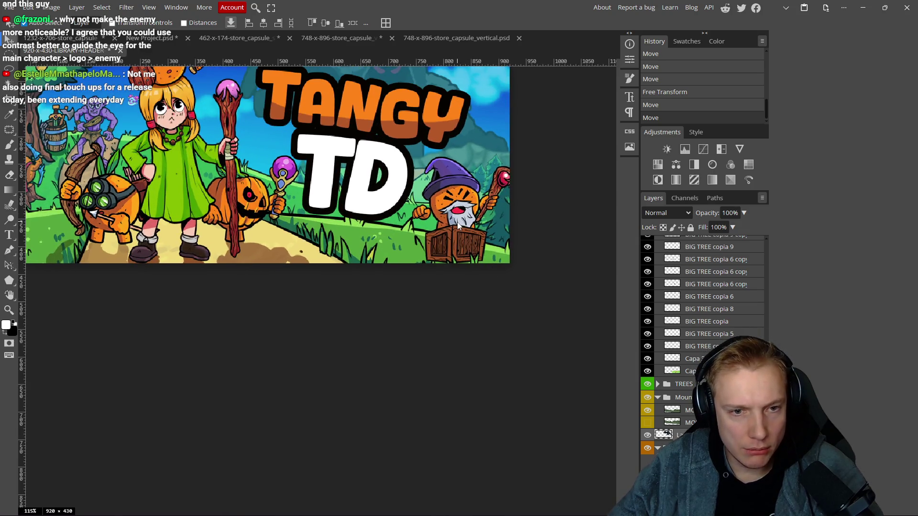
- Flip the wizard group horizontally, rotate it about 12°, and nudge it down-left
{"action": "left_click", "coordinate": [457, 223], "text": "ctrl"}
{"action": "key", "text": "ctrl+t"}
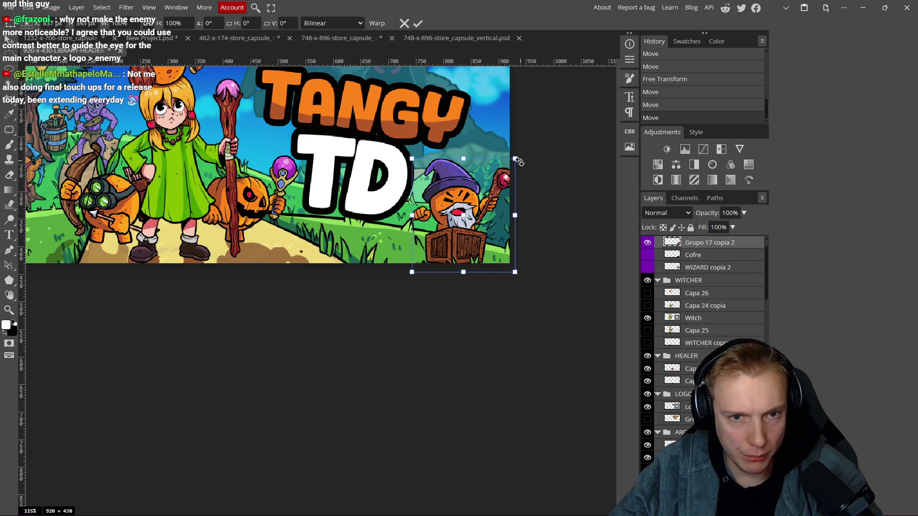
{"action": "left_click", "coordinate": [28, 7]}
{"action": "mouse_move", "coordinate": [78, 260]}
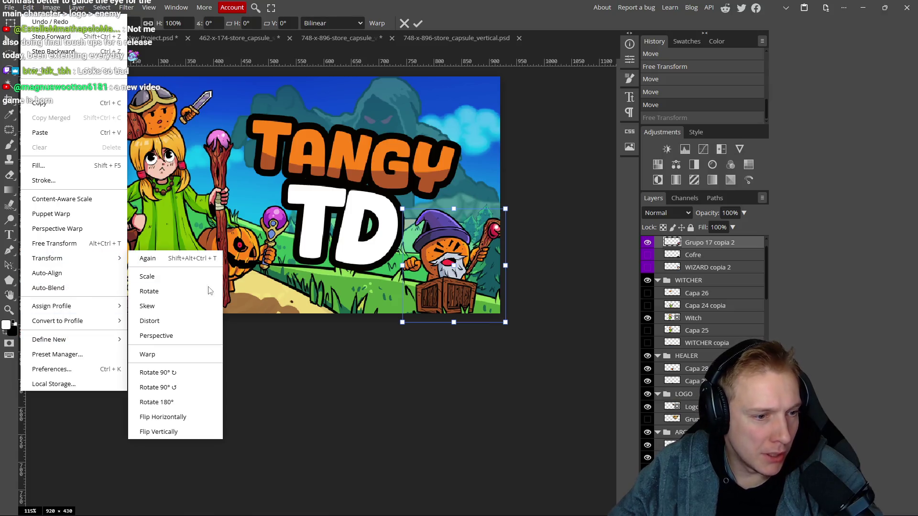
{"action": "left_click", "coordinate": [203, 416]}
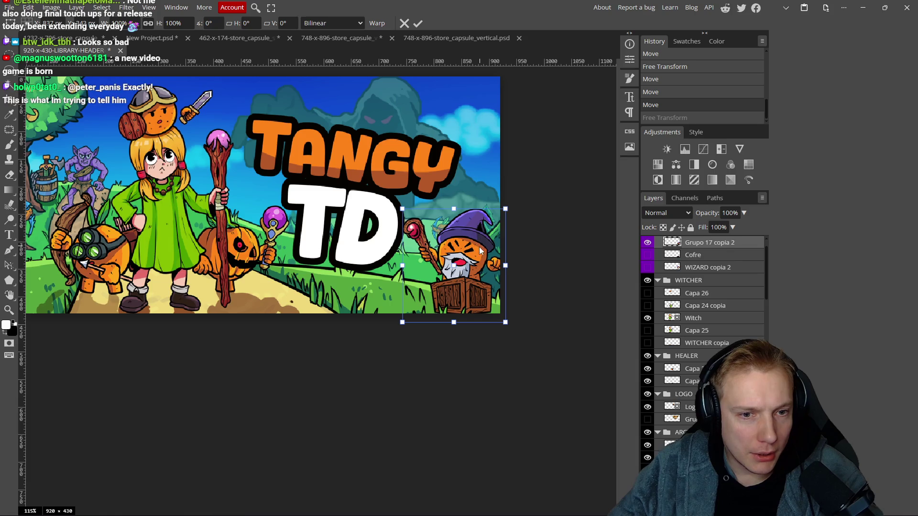
{"action": "left_click_drag", "start_coordinate": [509, 199], "coordinate": [514, 222]}
{"action": "left_click_drag", "start_coordinate": [468, 266], "coordinate": [466, 271]}
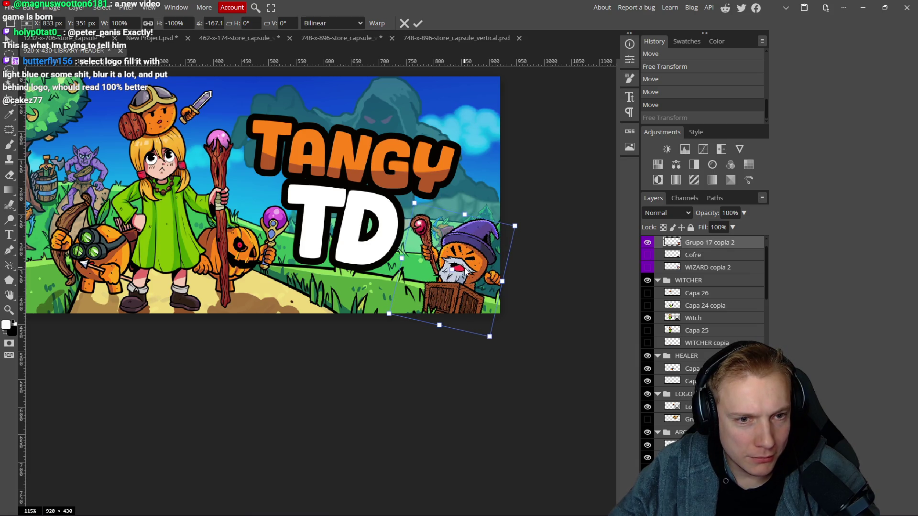
{"action": "left_click", "coordinate": [417, 23]}
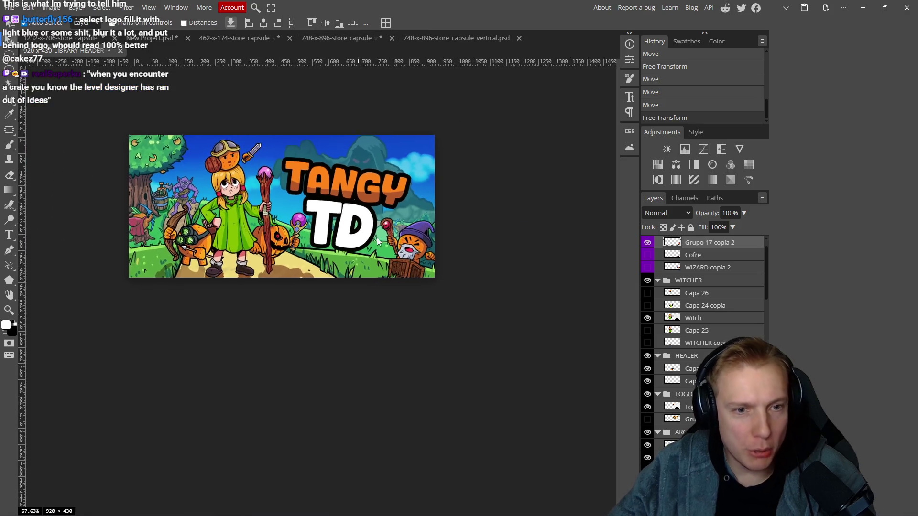
- Inspect the transformed header, then select the orange goggled archer
{"action": "scroll", "coordinate": [382, 273], "scroll_direction": "down", "scroll_amount": 5}
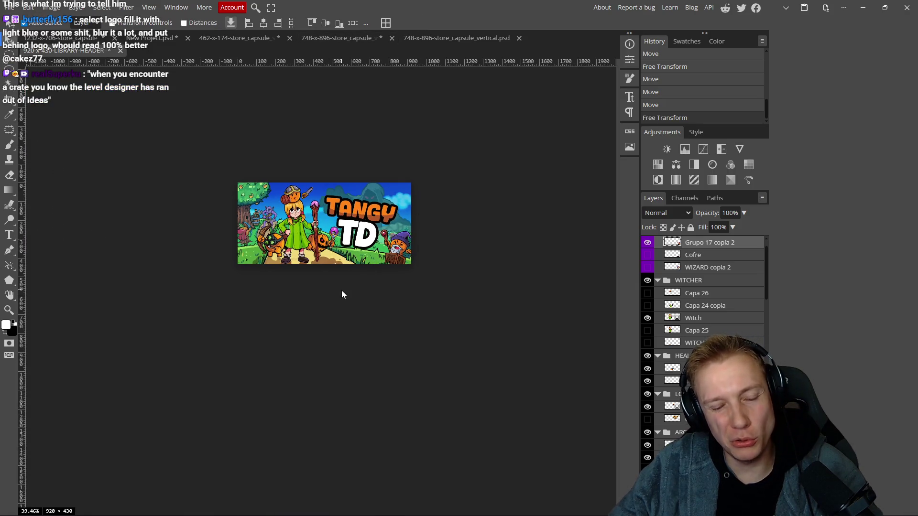
{"action": "scroll", "coordinate": [345, 287], "scroll_direction": "up", "scroll_amount": 3}
{"action": "scroll", "coordinate": [343, 280], "scroll_direction": "down", "scroll_amount": 1}
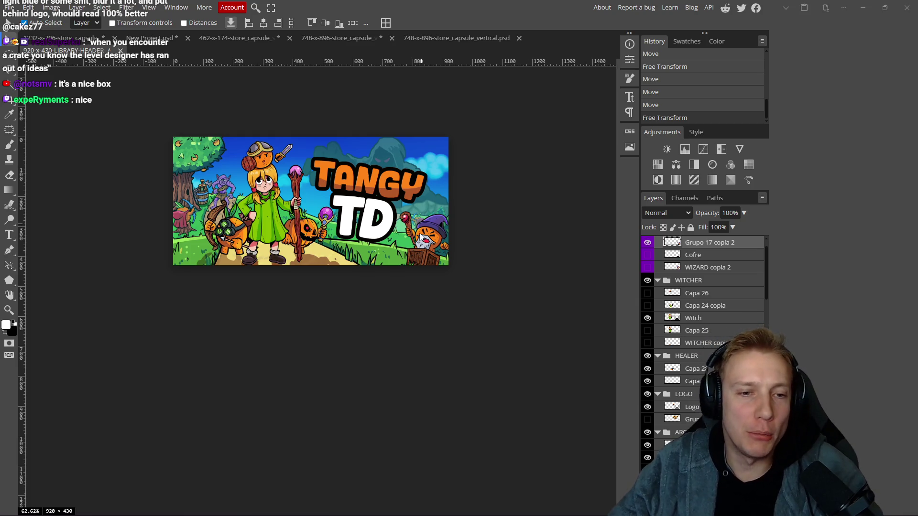
{"action": "scroll", "coordinate": [405, 303], "scroll_direction": "up", "scroll_amount": 2}
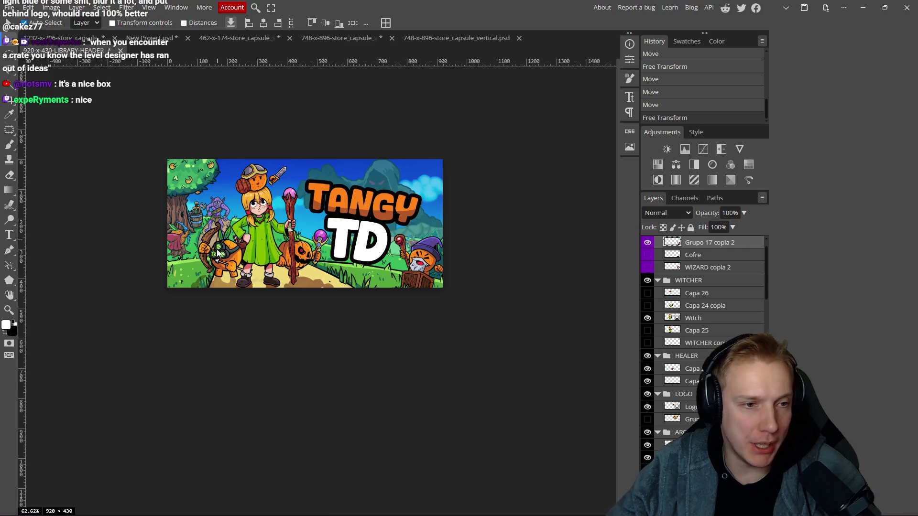
{"action": "scroll", "coordinate": [381, 250], "scroll_direction": "up", "scroll_amount": 2}
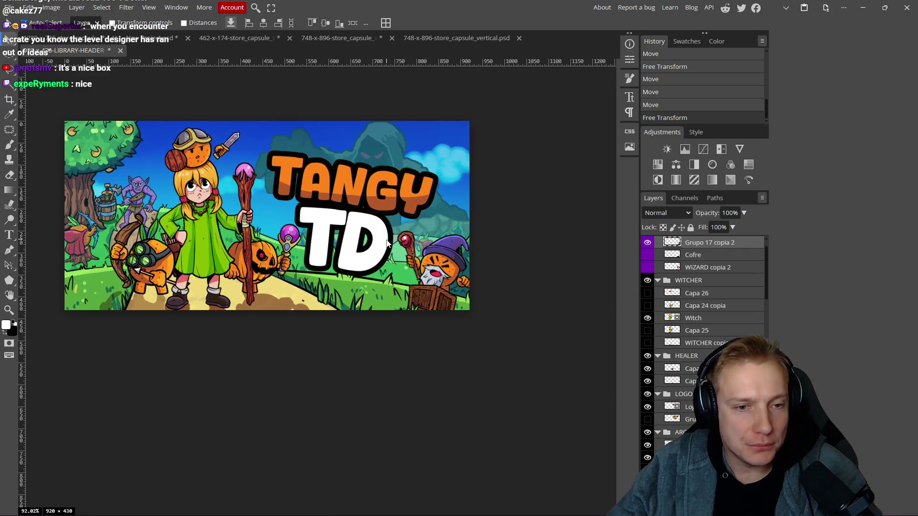
{"action": "scroll", "coordinate": [442, 248], "scroll_direction": "down", "scroll_amount": 4}
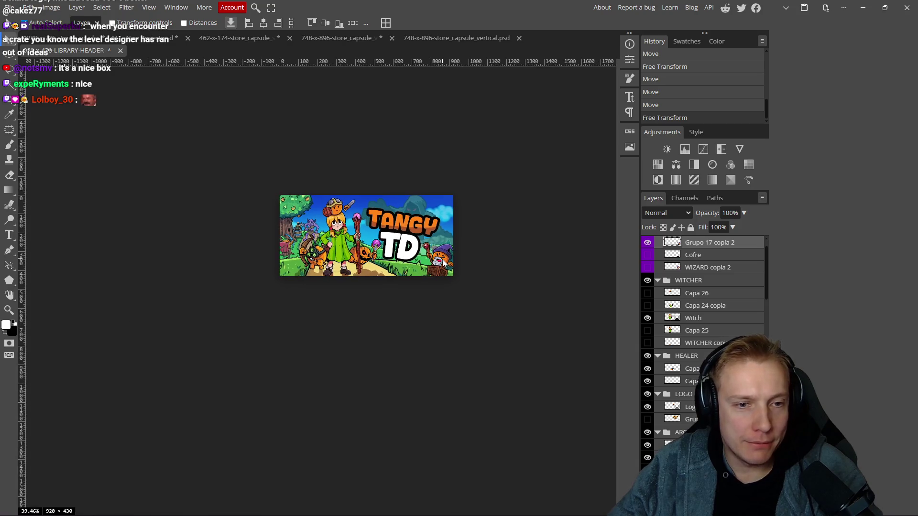
{"action": "scroll", "coordinate": [365, 317], "scroll_direction": "right", "scroll_amount": 1}
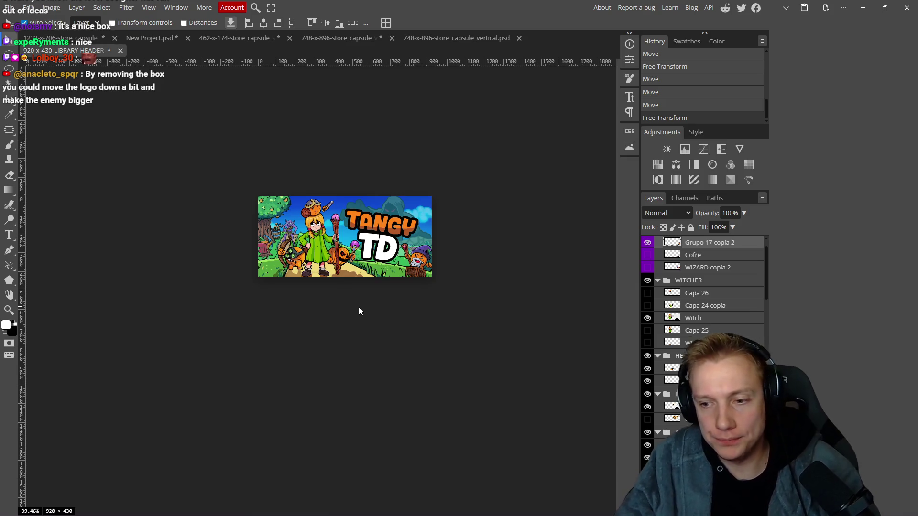
{"action": "scroll", "coordinate": [395, 334], "scroll_direction": "right", "scroll_amount": 1}
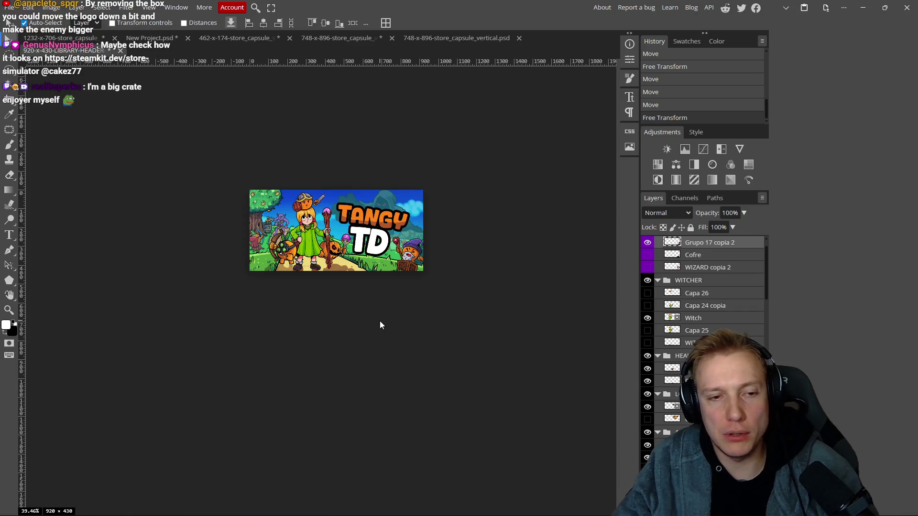
{"action": "scroll", "coordinate": [378, 287], "scroll_direction": "down", "scroll_amount": 1}
{"action": "scroll", "coordinate": [377, 282], "scroll_direction": "up", "scroll_amount": 2}
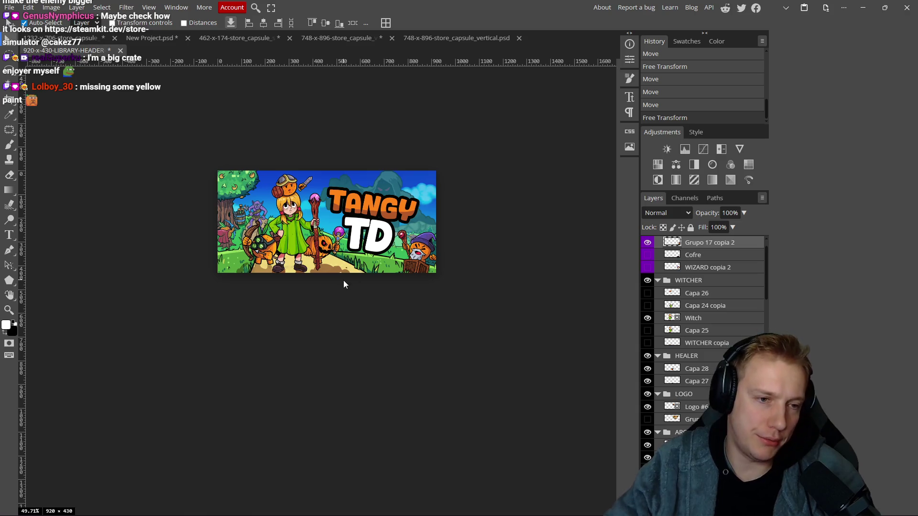
{"action": "scroll", "coordinate": [329, 279], "scroll_direction": "up", "scroll_amount": 5}
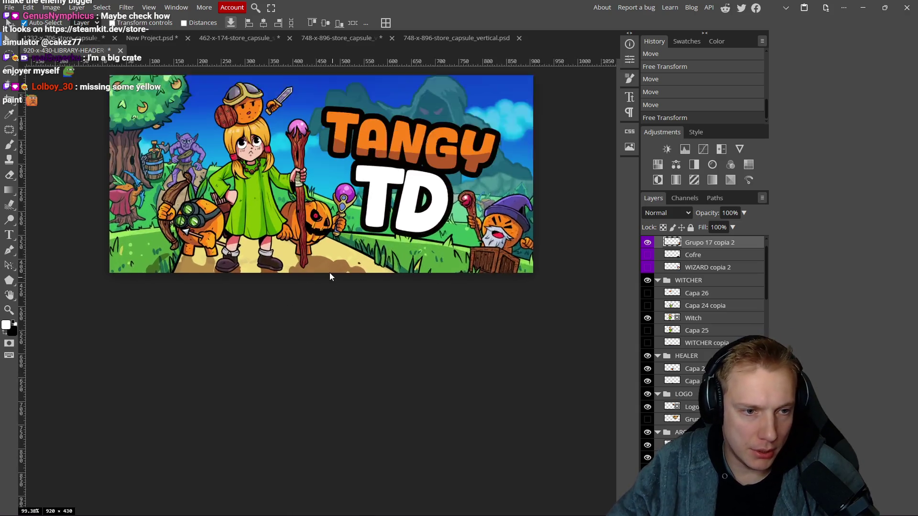
{"action": "left_click", "coordinate": [251, 213]}
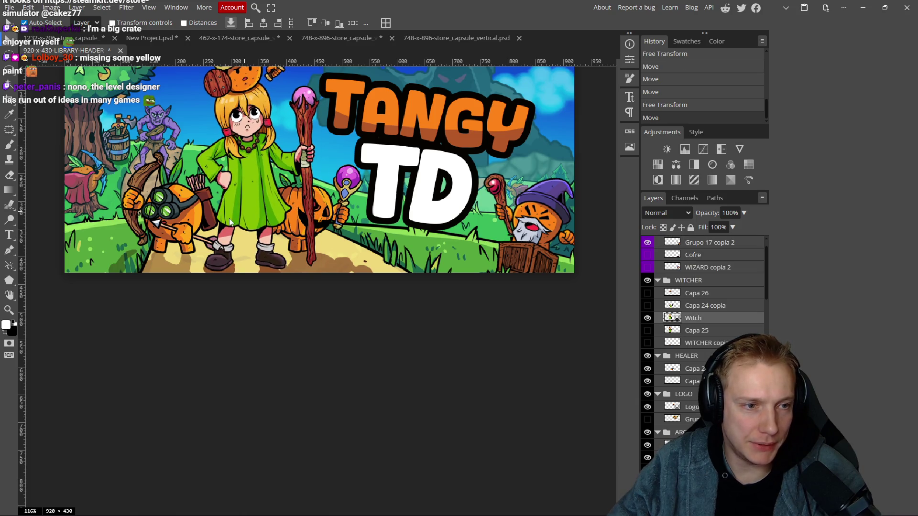
- Shift the goggled archer, pumpkin character, TANGY TD logo and wizard group slightly right
{"action": "left_click_drag", "start_coordinate": [178, 224], "coordinate": [187, 225]}
{"action": "left_click_drag", "start_coordinate": [301, 216], "coordinate": [313, 222]}
{"action": "left_click_drag", "start_coordinate": [396, 176], "coordinate": [405, 172]}
{"action": "left_click", "coordinate": [443, 188]}
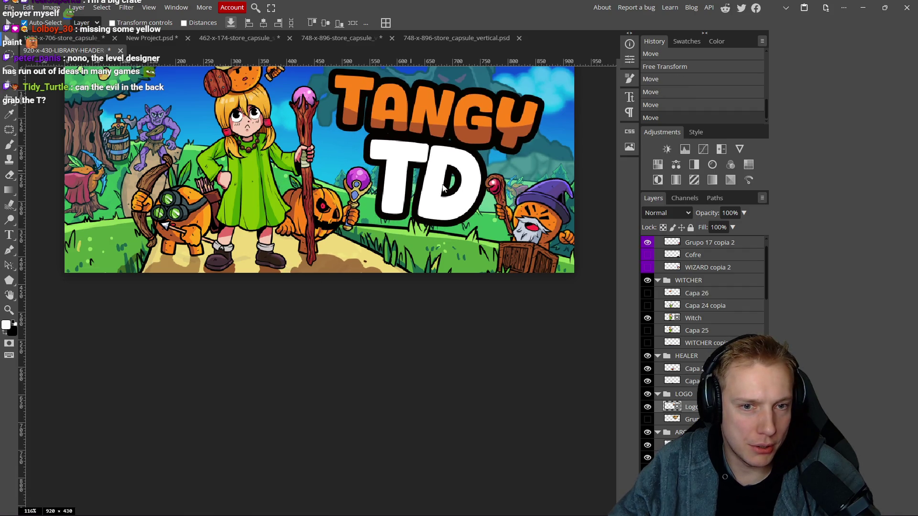
{"action": "left_click_drag", "start_coordinate": [544, 226], "coordinate": [553, 228]}
- Toggle WITCHER TANGY off and on to compare, then save 920-x-430-LIBRARY-HEADER-CLASSIC.psd
{"action": "scroll", "coordinate": [523, 271], "scroll_direction": "down", "scroll_amount": 5}
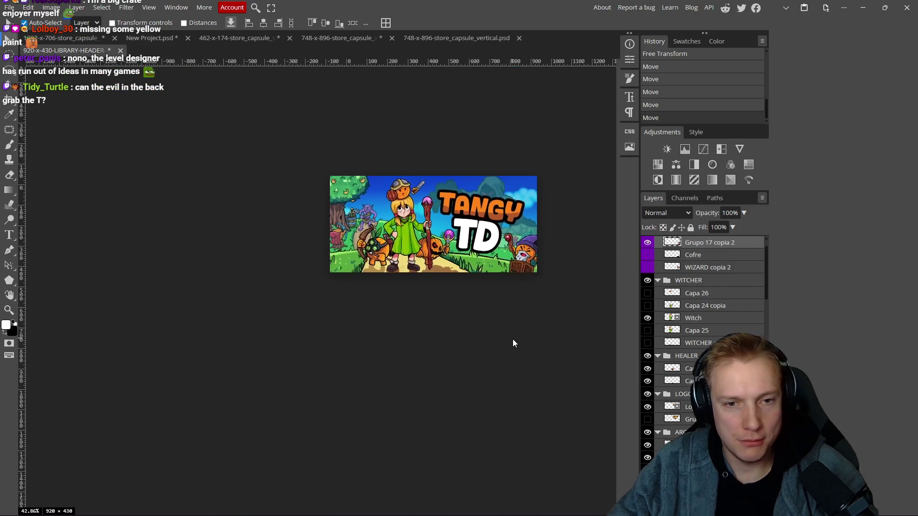
{"action": "scroll", "coordinate": [509, 326], "scroll_direction": "down", "scroll_amount": 1}
{"action": "scroll", "coordinate": [498, 295], "scroll_direction": "up", "scroll_amount": 3}
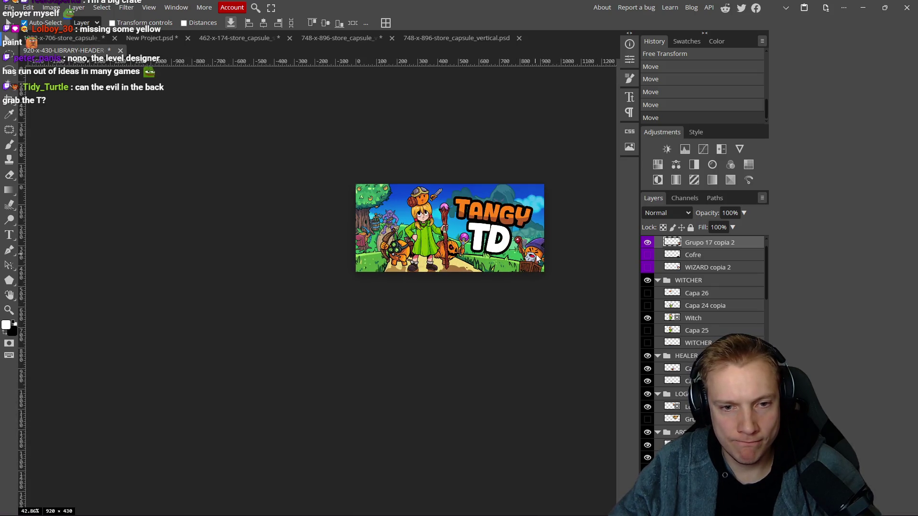
{"action": "scroll", "coordinate": [679, 282], "scroll_direction": "up", "scroll_amount": 2}
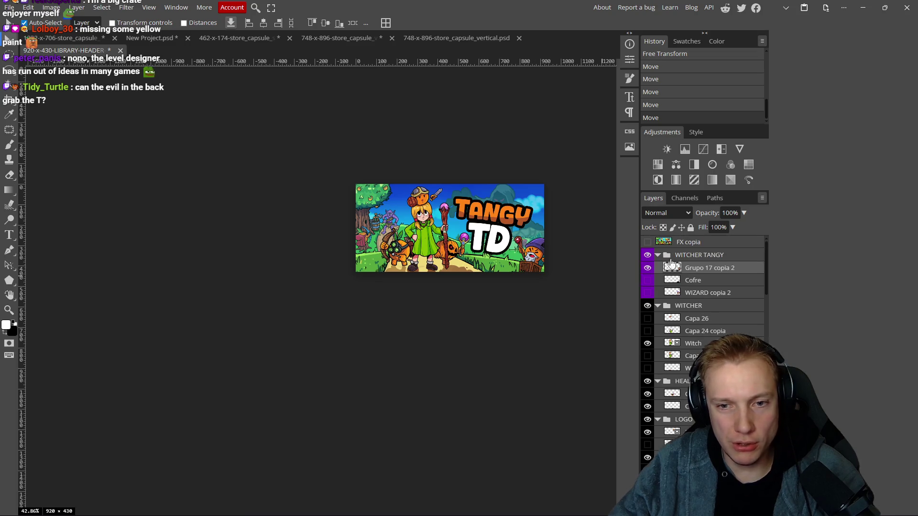
{"action": "left_click", "coordinate": [650, 257]}
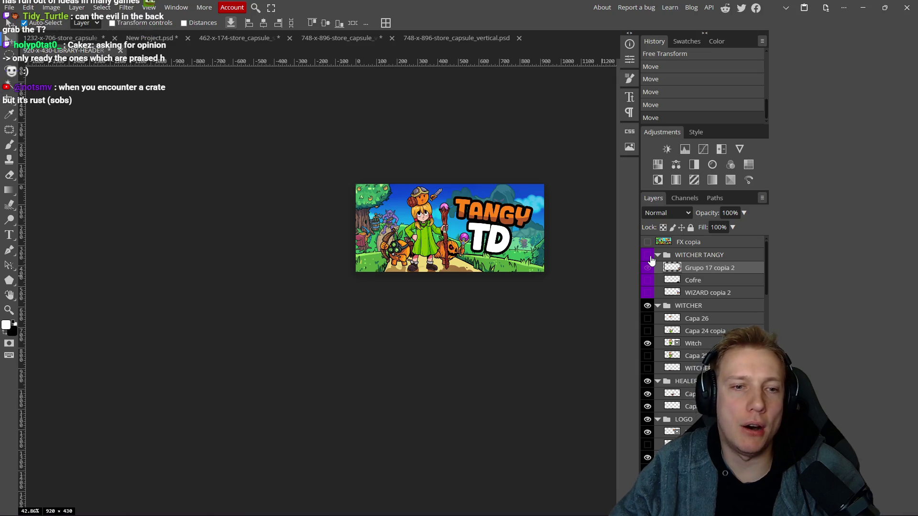
{"action": "left_click", "coordinate": [650, 257]}
{"action": "scroll", "coordinate": [511, 329], "scroll_direction": "down", "scroll_amount": 3}
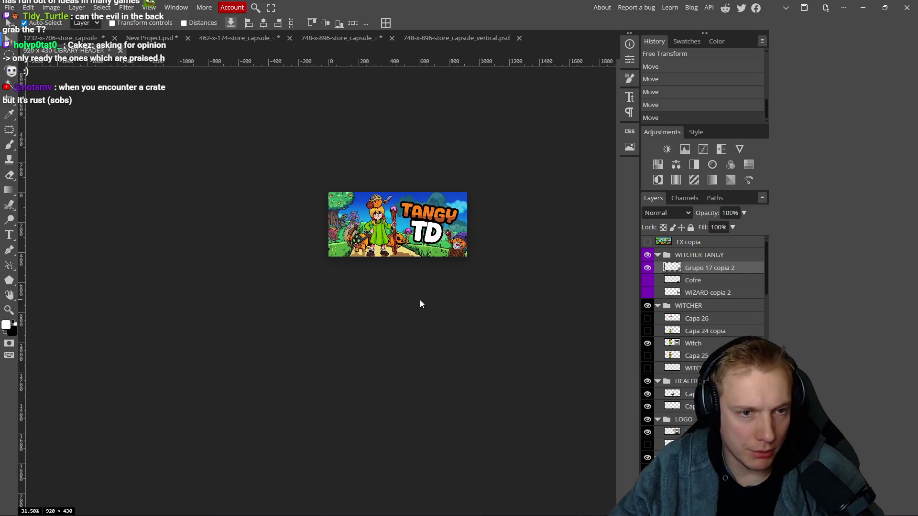
{"action": "key", "text": "ctrl+s"}
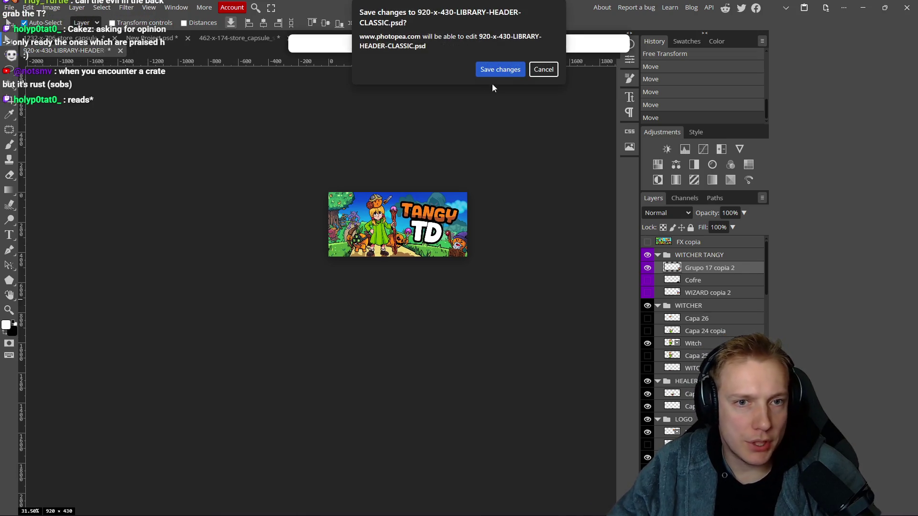
- Overwrite 920-x-430-LIBRARY-HEADER-CLASSIC.psd with the header changes and open Save for web as PNG
{"action": "left_click", "coordinate": [506, 70]}
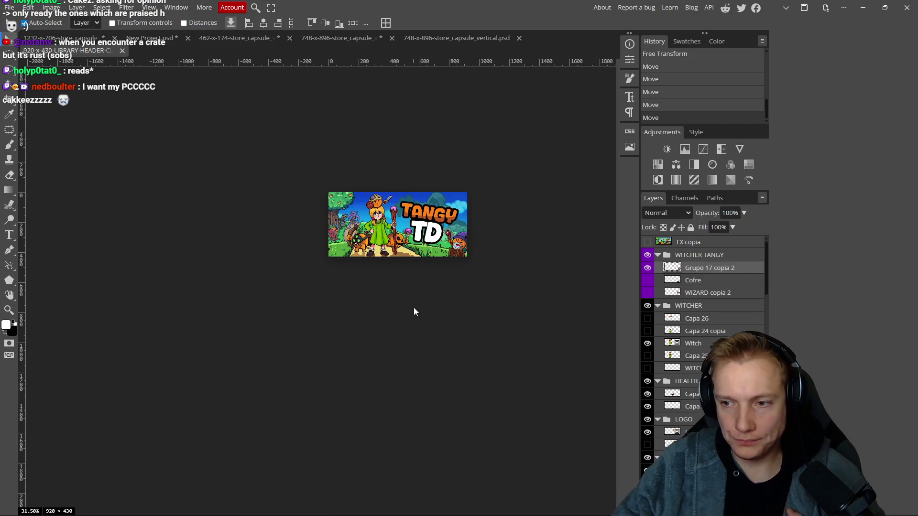
{"action": "left_click_drag", "start_coordinate": [403, 294], "coordinate": [397, 291]}
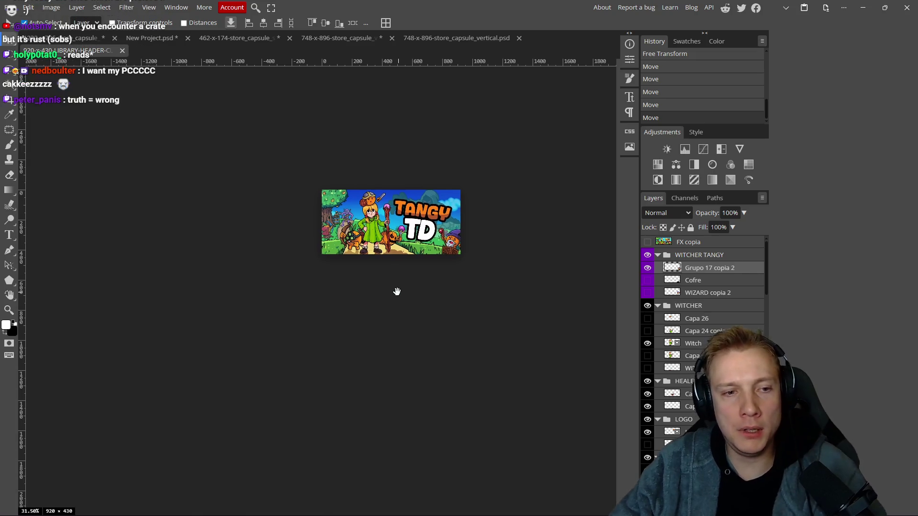
{"action": "scroll", "coordinate": [396, 291], "scroll_direction": "up", "scroll_amount": 5}
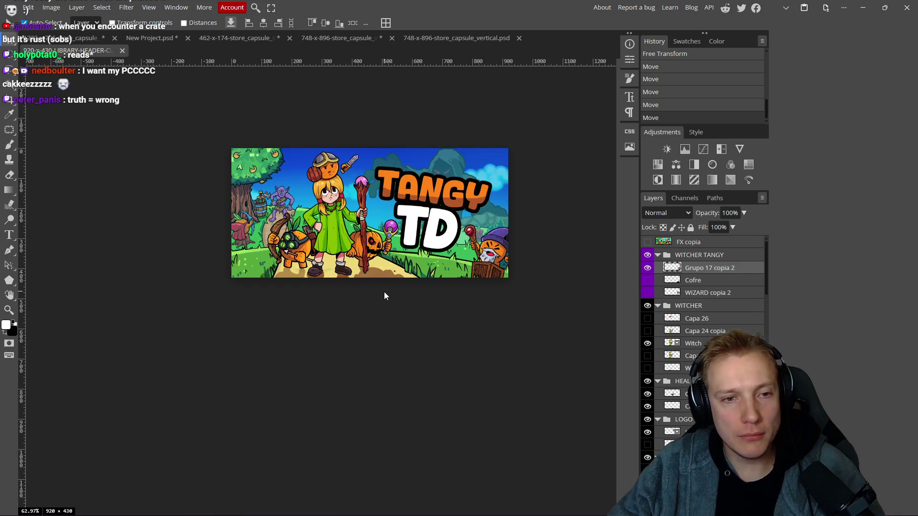
{"action": "key", "text": "ctrl+alt+shift+s"}
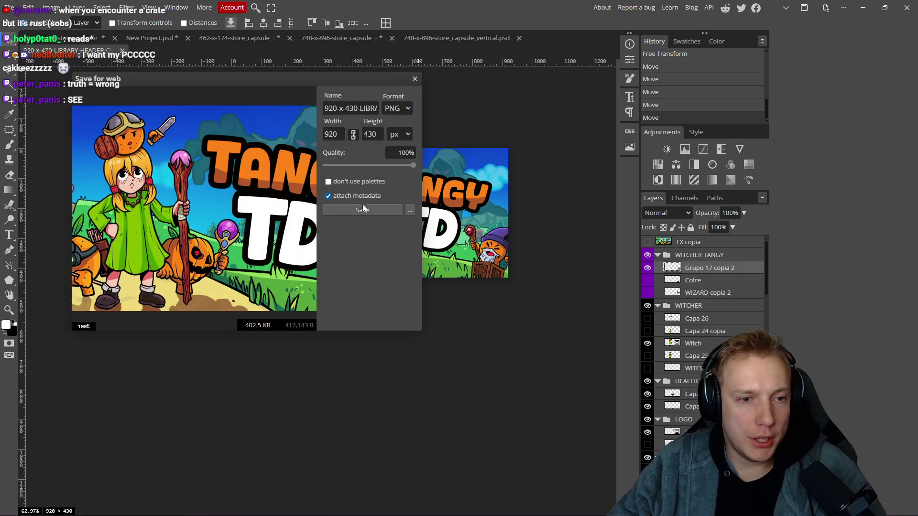
- Export the header PNG to the Steam capsule folder as '920-x-430-LIBRARY-HEADER-CLASSIC #2.png'
{"action": "left_click", "coordinate": [363, 209]}
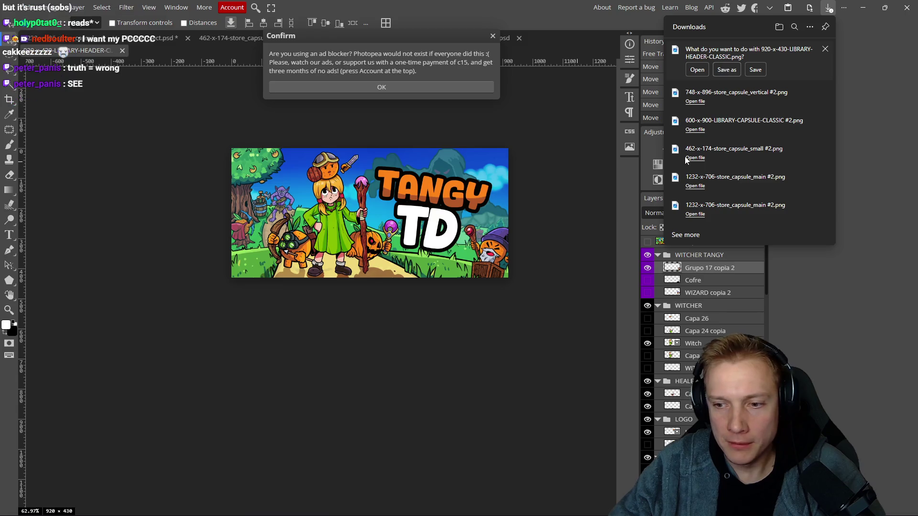
{"action": "left_click", "coordinate": [724, 71]}
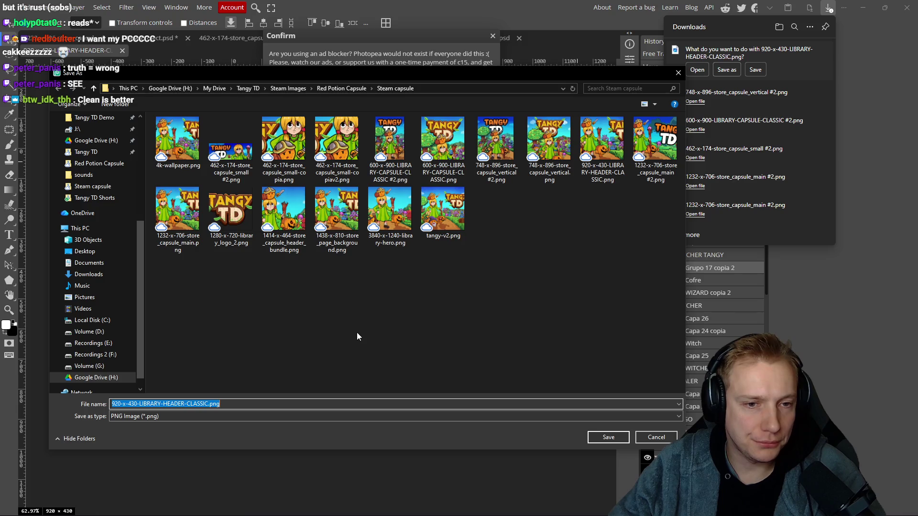
{"action": "left_click", "coordinate": [209, 404]}
{"action": "type", "text": "#2"}
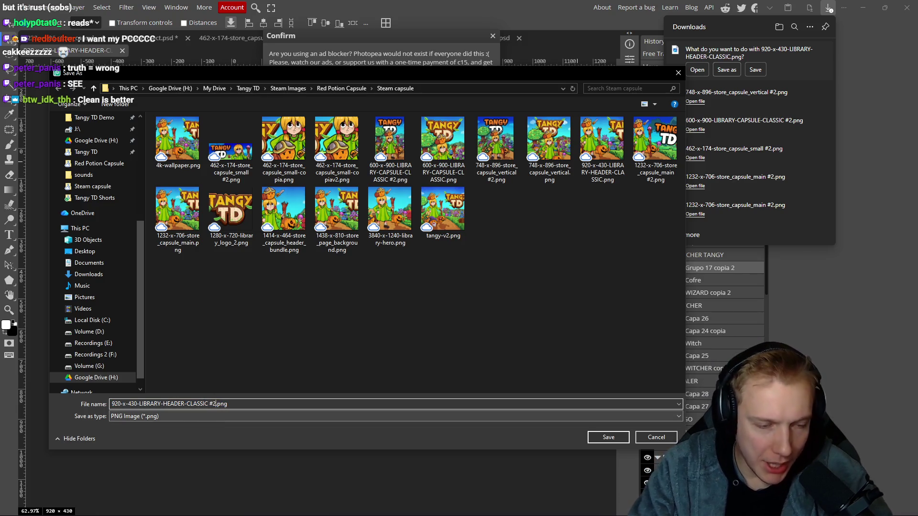
{"action": "key", "text": "Return"}
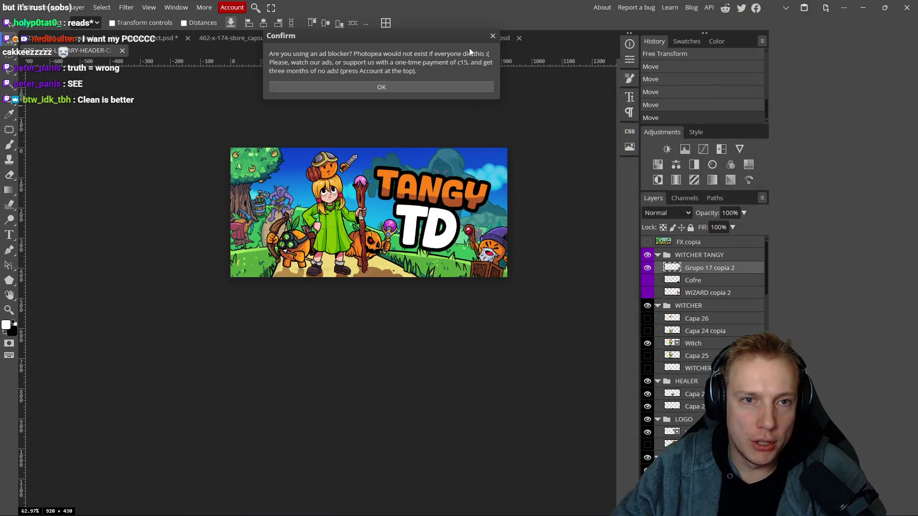
{"action": "left_click", "coordinate": [493, 37]}
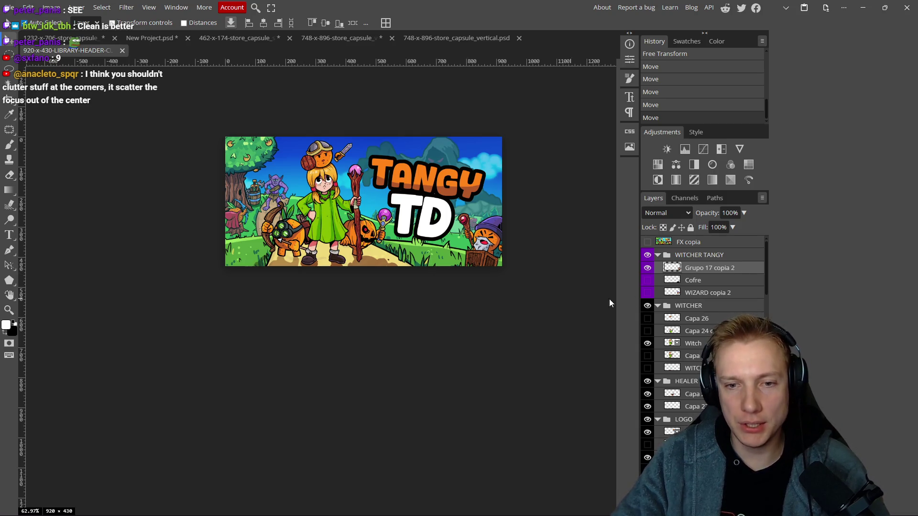
- Inspect the header artwork, save the PSD with Ctrl+S, and start a new PNG web export
{"action": "scroll", "coordinate": [452, 282], "scroll_direction": "down", "scroll_amount": 5}
{"action": "scroll", "coordinate": [456, 286], "scroll_direction": "down", "scroll_amount": 2}
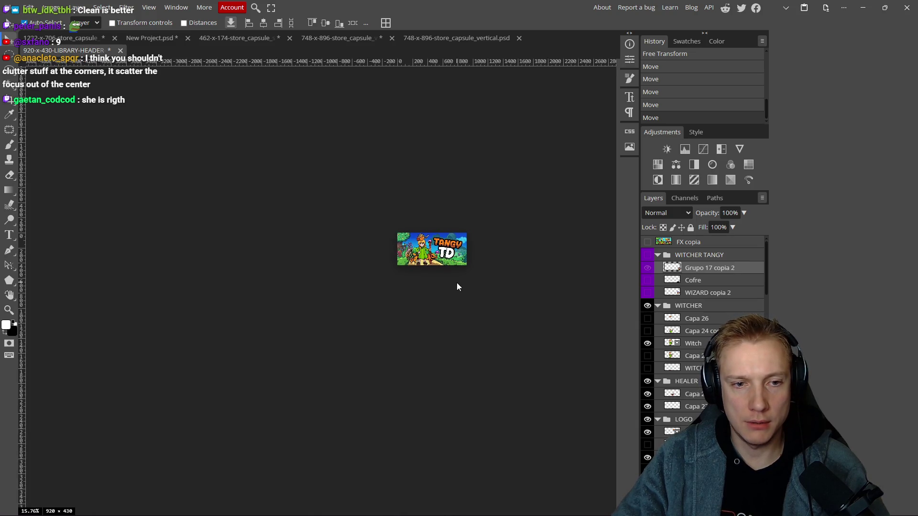
{"action": "scroll", "coordinate": [440, 279], "scroll_direction": "up", "scroll_amount": 5}
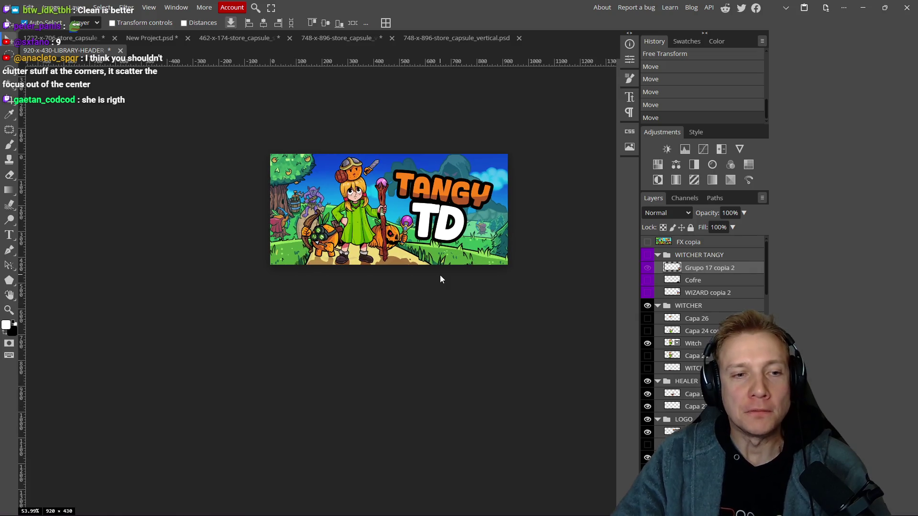
{"action": "scroll", "coordinate": [441, 279], "scroll_direction": "down", "scroll_amount": 4}
{"action": "scroll", "coordinate": [443, 279], "scroll_direction": "up", "scroll_amount": 2}
{"action": "scroll", "coordinate": [445, 280], "scroll_direction": "up", "scroll_amount": 2}
{"action": "left_click_drag", "start_coordinate": [444, 300], "coordinate": [394, 301]}
{"action": "scroll", "coordinate": [418, 289], "scroll_direction": "up", "scroll_amount": 3}
{"action": "key", "text": "ctrl+s"}
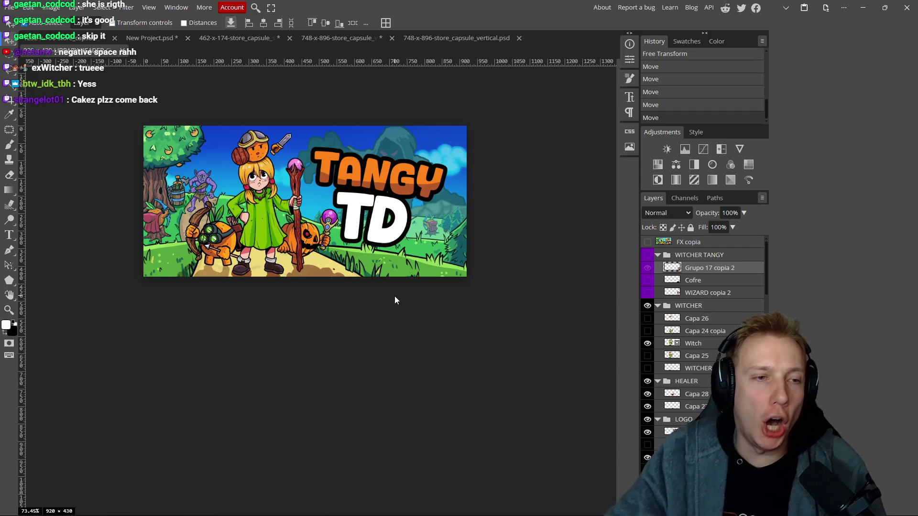
{"action": "key", "text": "ctrl+alt+shift+s"}
{"action": "left_click", "coordinate": [361, 212]}
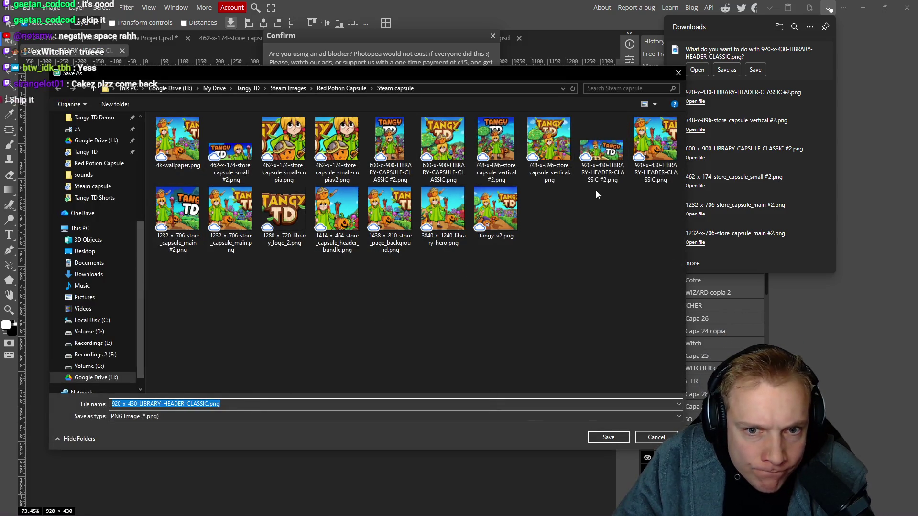
- Save the export as '920-x-430-LIBRARY-HEADER-CLASSIC #2.png', replacing the existing file
{"action": "left_click", "coordinate": [210, 404]}
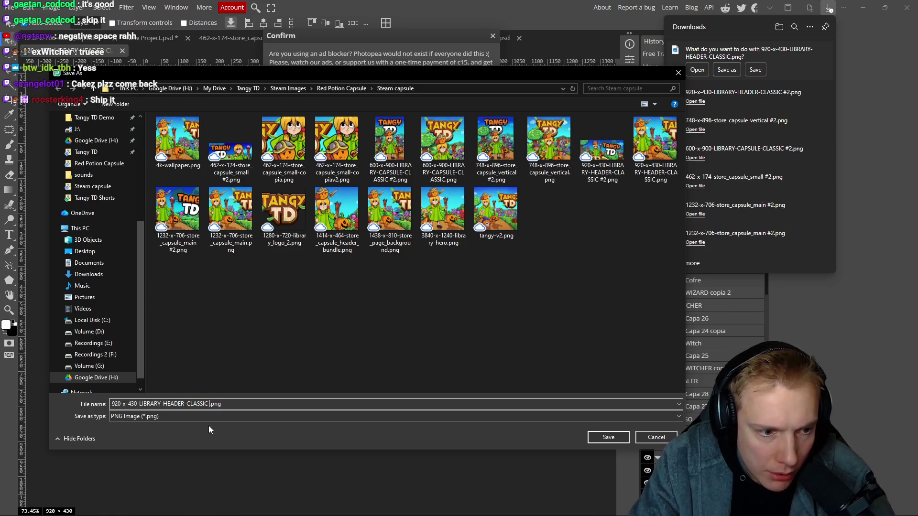
{"action": "type", "text": "#2"}
{"action": "key", "text": "Return"}
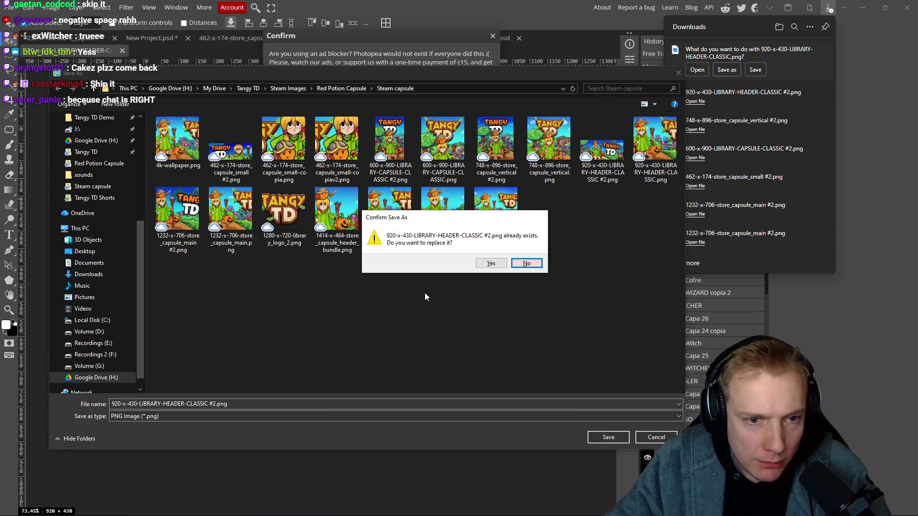
{"action": "left_click", "coordinate": [491, 263]}
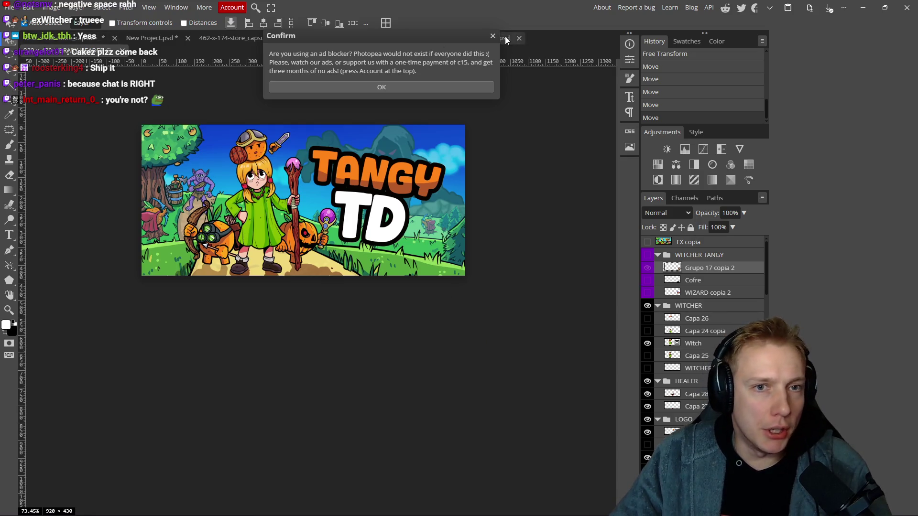
{"action": "left_click", "coordinate": [493, 37]}
- Hide the WIZARD folder in the 1232x706 main capsule document
{"action": "left_click", "coordinate": [80, 39]}
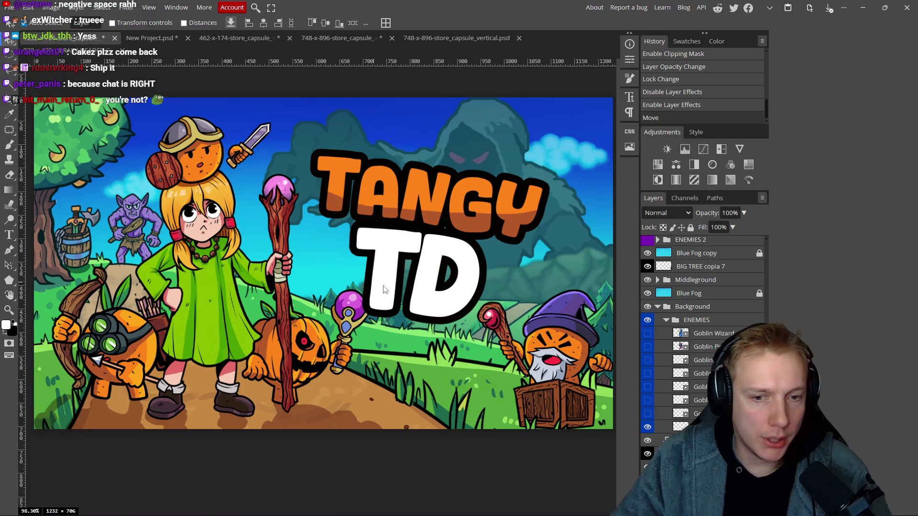
{"action": "scroll", "coordinate": [383, 289], "scroll_direction": "down", "scroll_amount": 5}
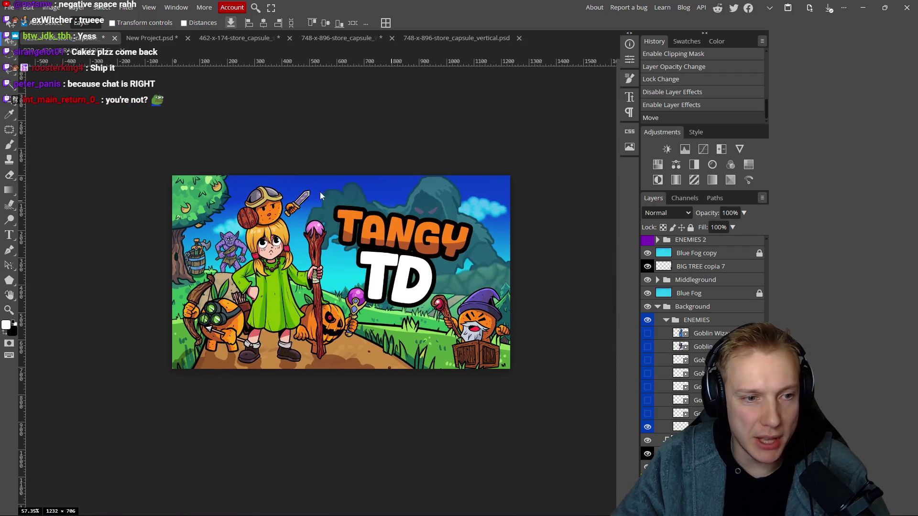
{"action": "left_click_drag", "start_coordinate": [351, 303], "coordinate": [343, 300]}
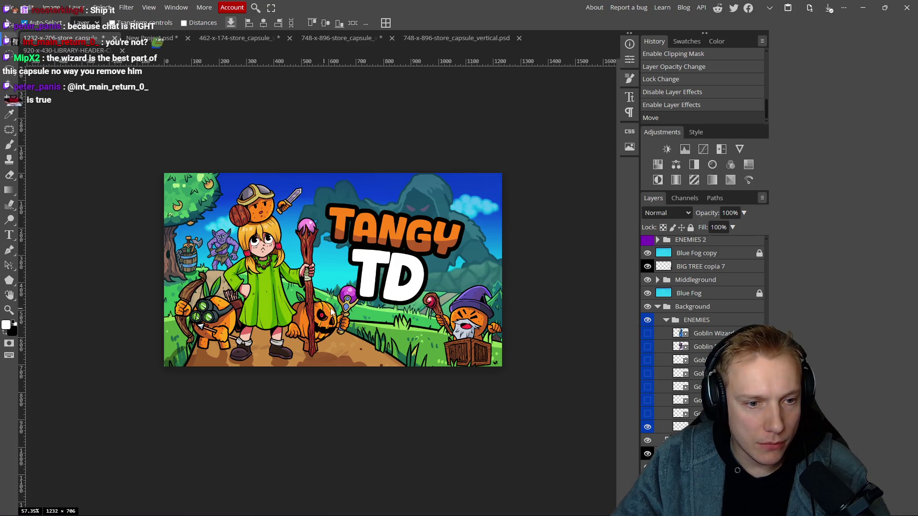
{"action": "left_click_drag", "start_coordinate": [474, 338], "coordinate": [471, 331]}
{"action": "scroll", "coordinate": [668, 282], "scroll_direction": "up", "scroll_amount": 3}
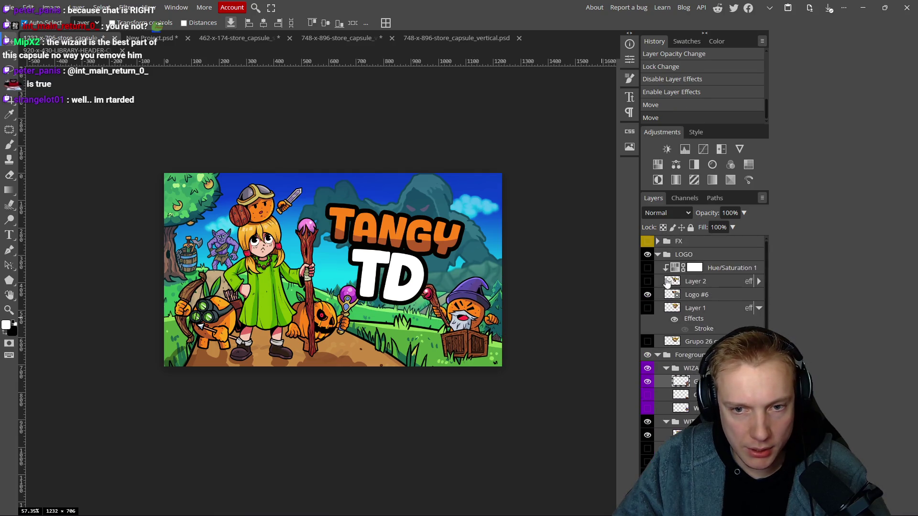
{"action": "left_click", "coordinate": [649, 369]}
- Enlarge the TANGY TD logo with a free transform and move it lower
{"action": "left_click_drag", "start_coordinate": [399, 269], "coordinate": [411, 282]}
{"action": "key", "text": "ctrl+t"}
{"action": "left_click_drag", "start_coordinate": [413, 214], "coordinate": [419, 200]}
{"action": "left_click_drag", "start_coordinate": [420, 253], "coordinate": [420, 259]}
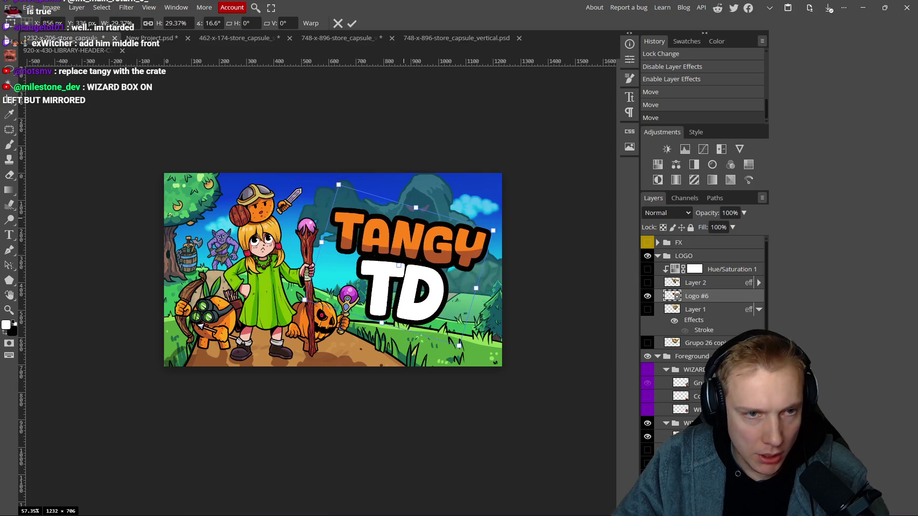
{"action": "left_click", "coordinate": [352, 23]}
- Shift the girl and pumpkin right and nudge the logo up-left, undoing a stray move
{"action": "left_click_drag", "start_coordinate": [275, 286], "coordinate": [281, 286]}
{"action": "left_click_drag", "start_coordinate": [334, 323], "coordinate": [345, 318]}
{"action": "left_click_drag", "start_coordinate": [392, 268], "coordinate": [388, 265]}
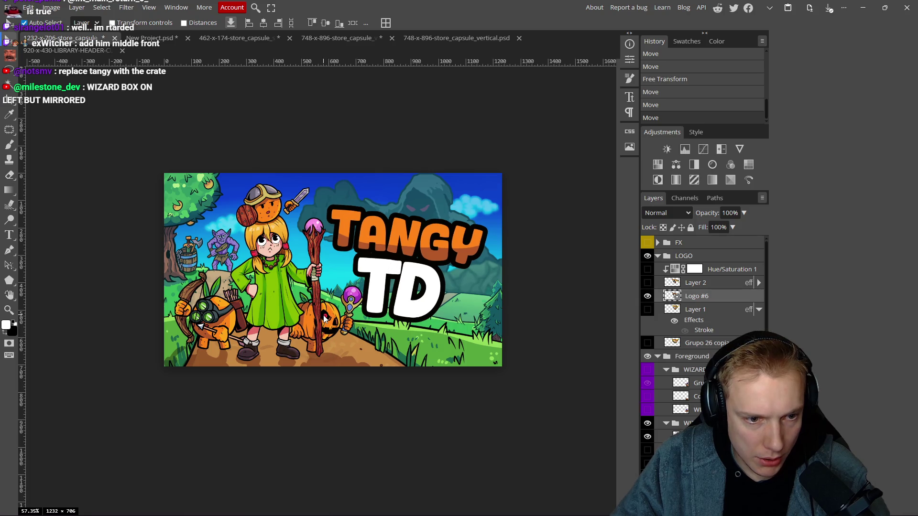
{"action": "left_click_drag", "start_coordinate": [324, 317], "coordinate": [328, 314]}
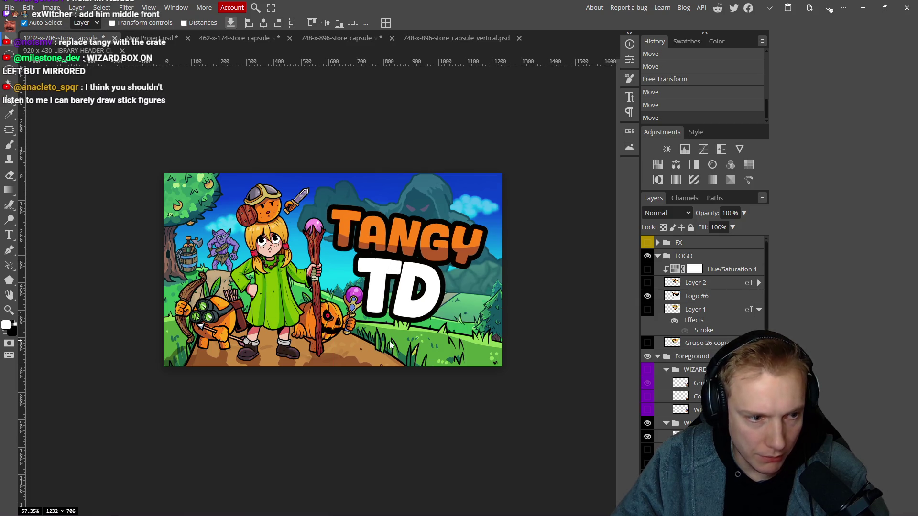
{"action": "left_click_drag", "start_coordinate": [398, 340], "coordinate": [391, 339]}
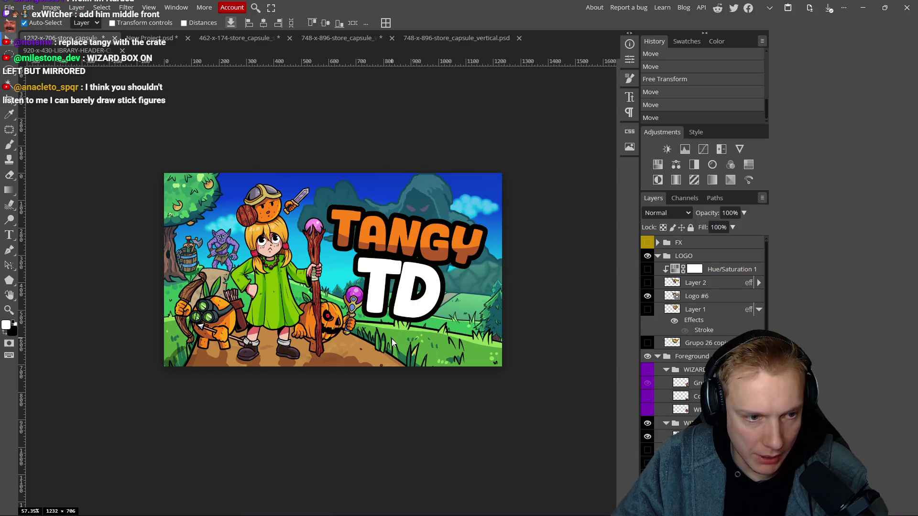
{"action": "key", "text": "ctrl+z"}
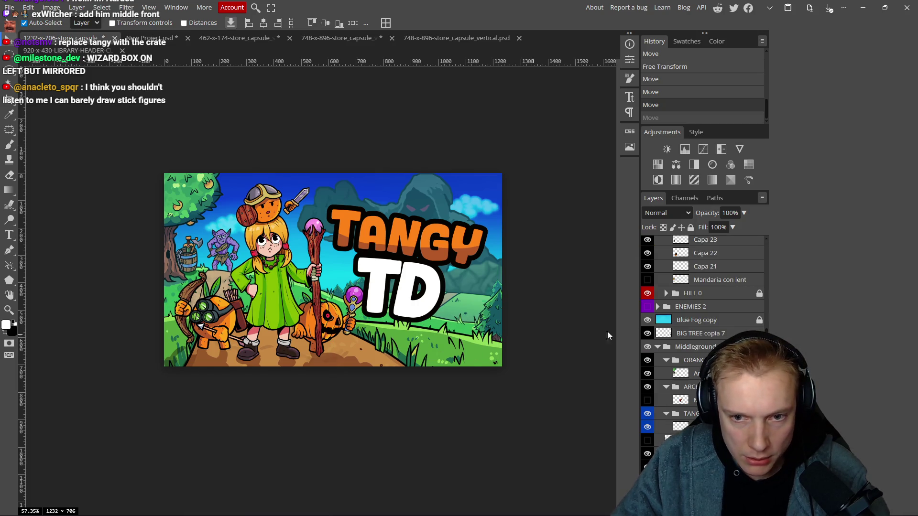
- Unlock the HILL 0 group and toggle its layers' visibility to identify the hill pieces
{"action": "left_click", "coordinate": [759, 293]}
{"action": "left_click_drag", "start_coordinate": [391, 340], "coordinate": [397, 336]}
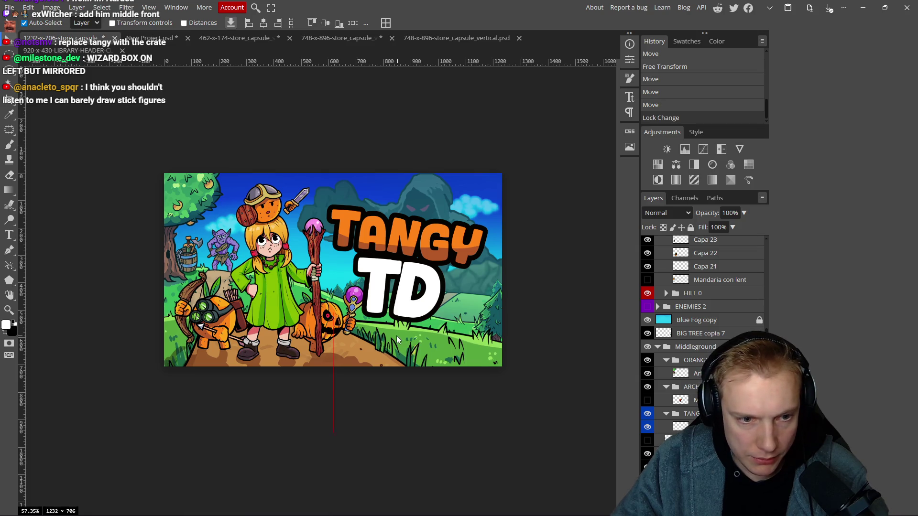
{"action": "key", "text": "ctrl+z"}
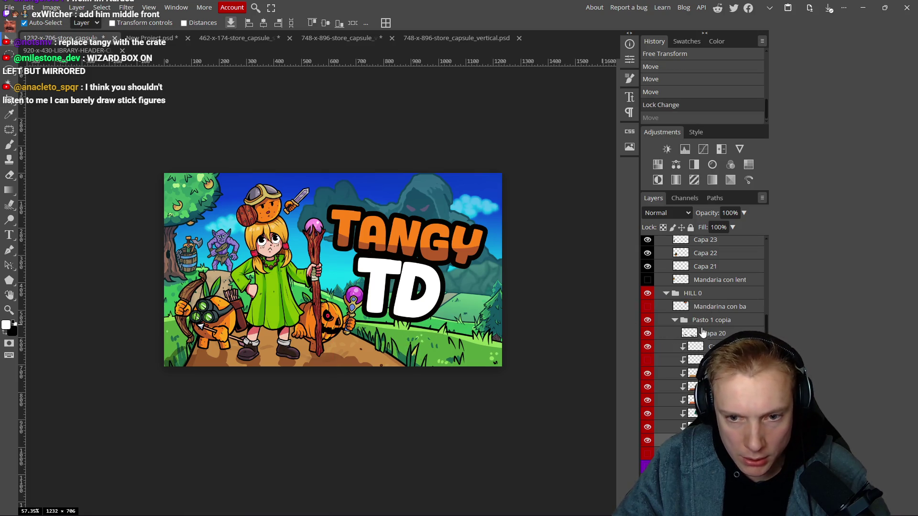
{"action": "left_click", "coordinate": [647, 375]}
{"action": "left_click", "coordinate": [647, 374]}
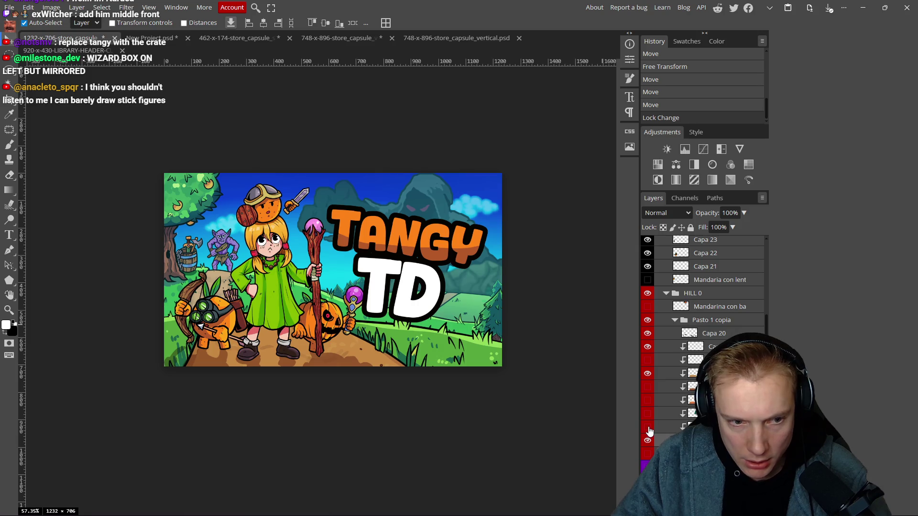
{"action": "left_click", "coordinate": [648, 428]}
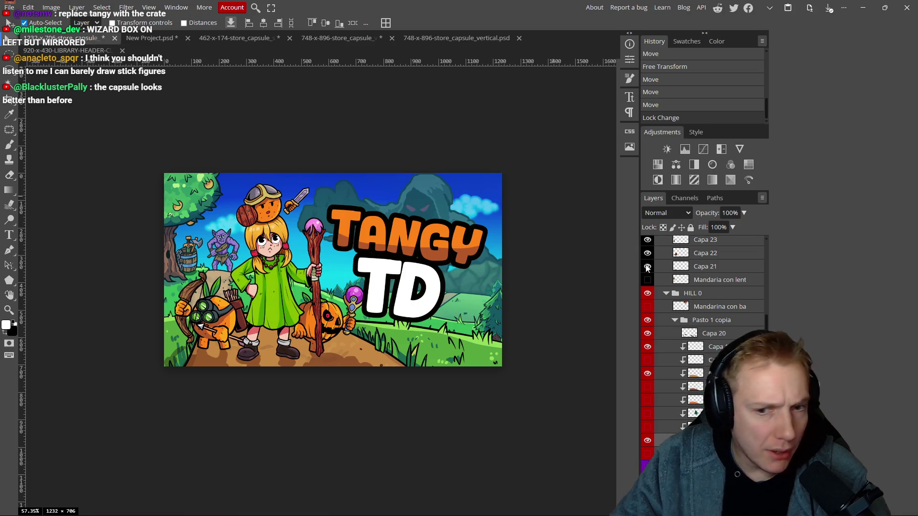
{"action": "left_click", "coordinate": [648, 333]}
{"action": "left_click", "coordinate": [647, 333]}
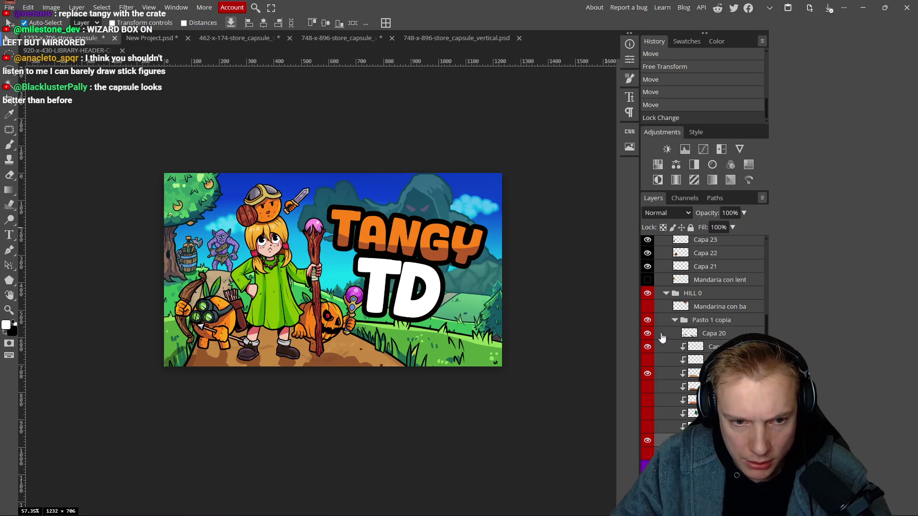
- Rename the Capa 20 layer to 'lineart'
{"action": "double_click", "coordinate": [707, 334]}
{"action": "type", "text": "lineart"}
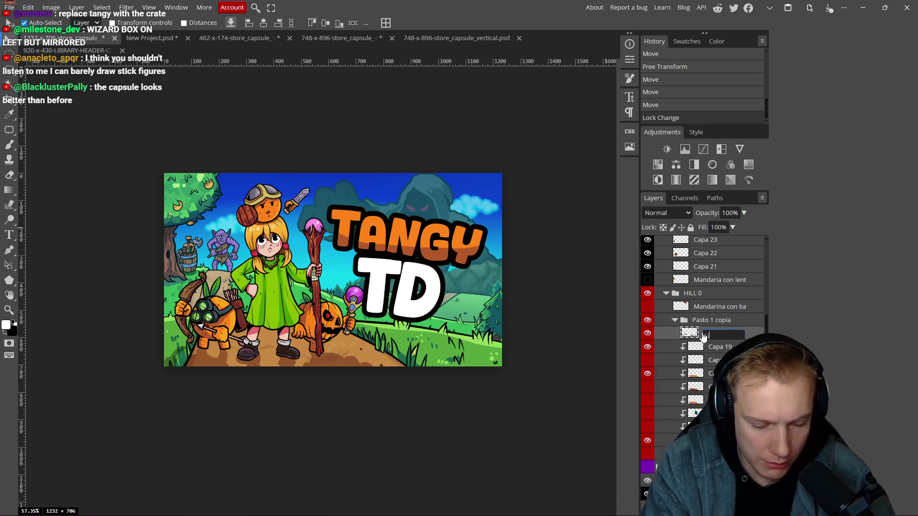
{"action": "key", "text": "Return"}
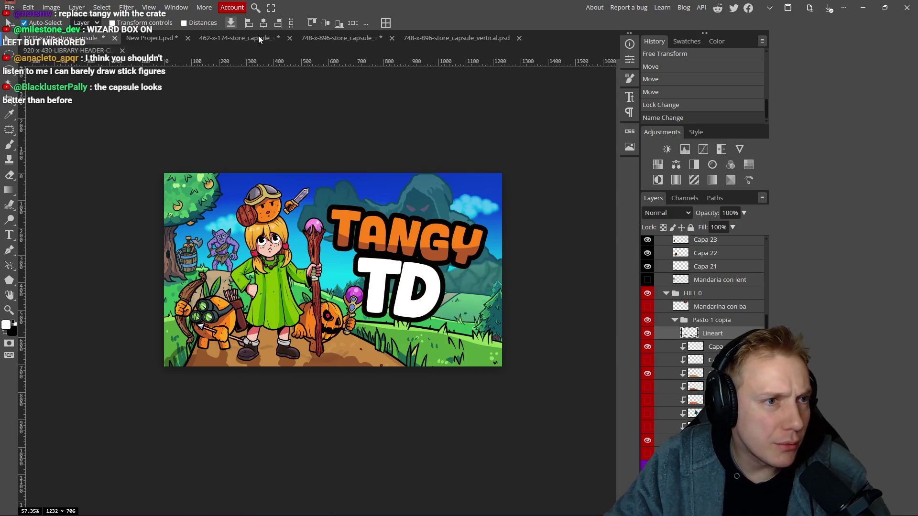
{"action": "left_click", "coordinate": [81, 53]}
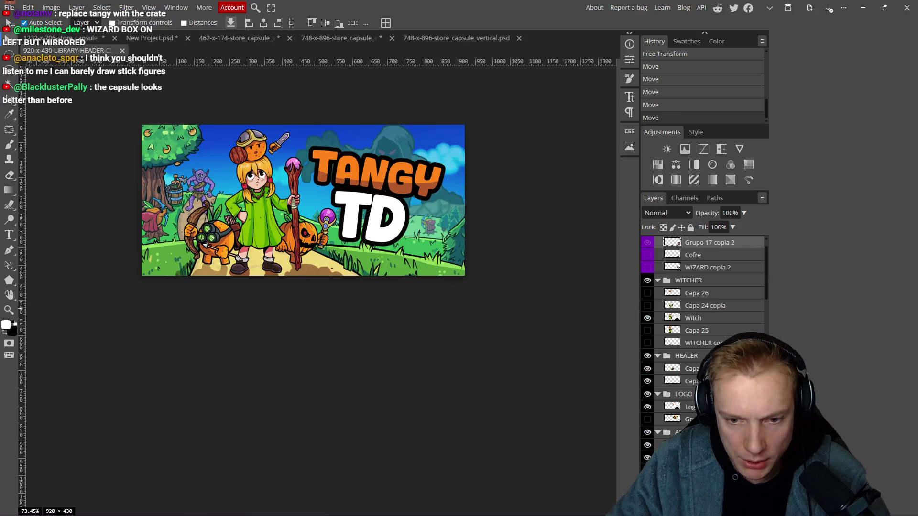
- Collapse the HEALER group and check Capa 6 in the header's Layers panel
{"action": "left_click", "coordinate": [671, 331]}
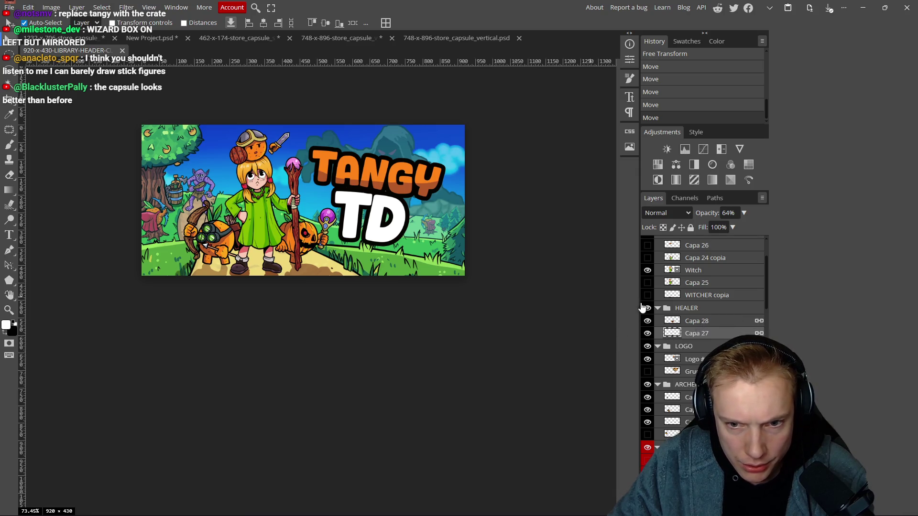
{"action": "left_click", "coordinate": [657, 309]}
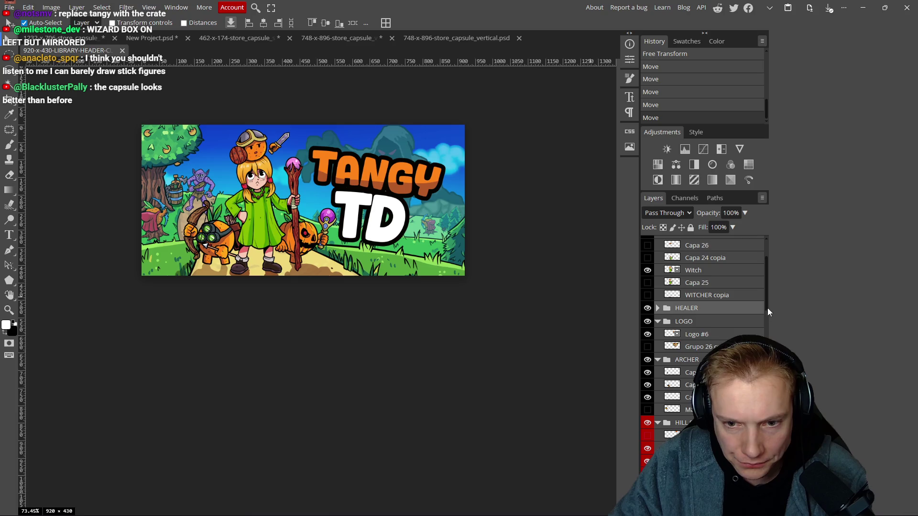
{"action": "left_click", "coordinate": [380, 262]}
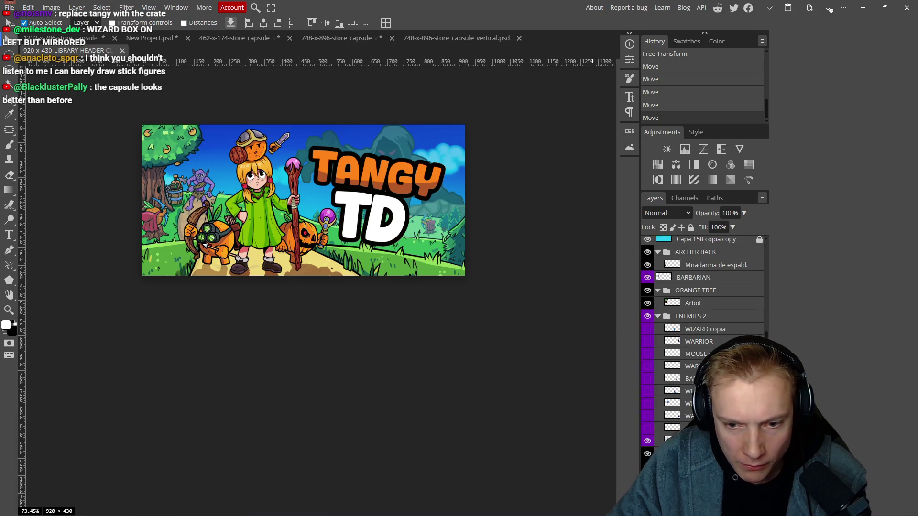
{"action": "scroll", "coordinate": [698, 303], "scroll_direction": "down", "scroll_amount": 5}
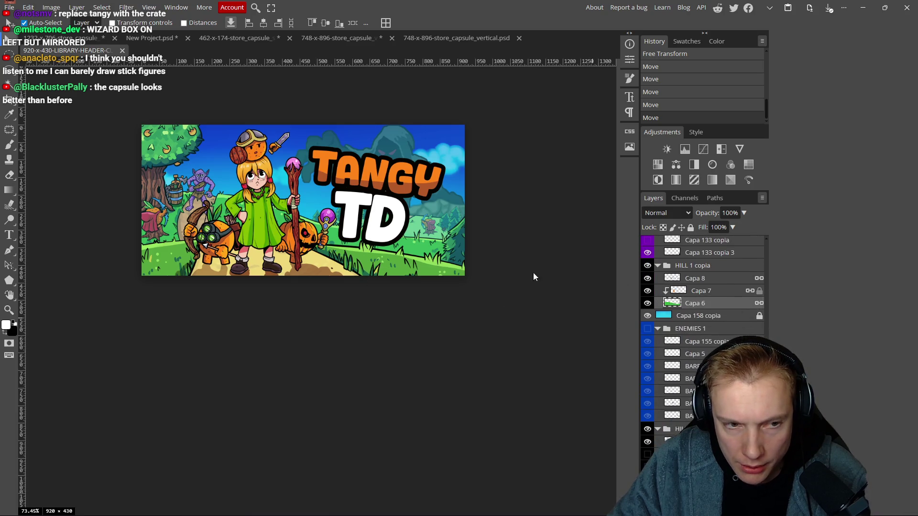
{"action": "left_click", "coordinate": [648, 304]}
{"action": "left_click", "coordinate": [648, 304]}
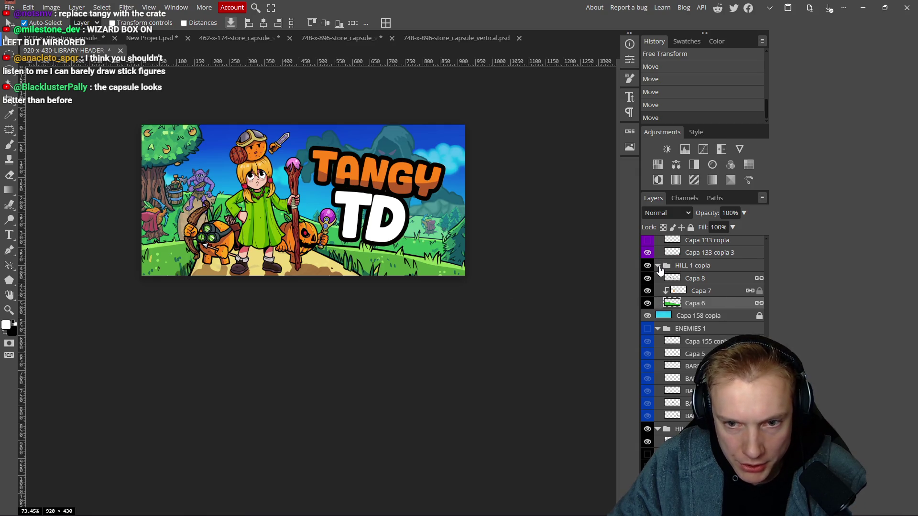
{"action": "left_click", "coordinate": [677, 268]}
- Rename the HILL 1 copia group to HILL 2 and the lower group to HILL 3
{"action": "double_click", "coordinate": [688, 266]}
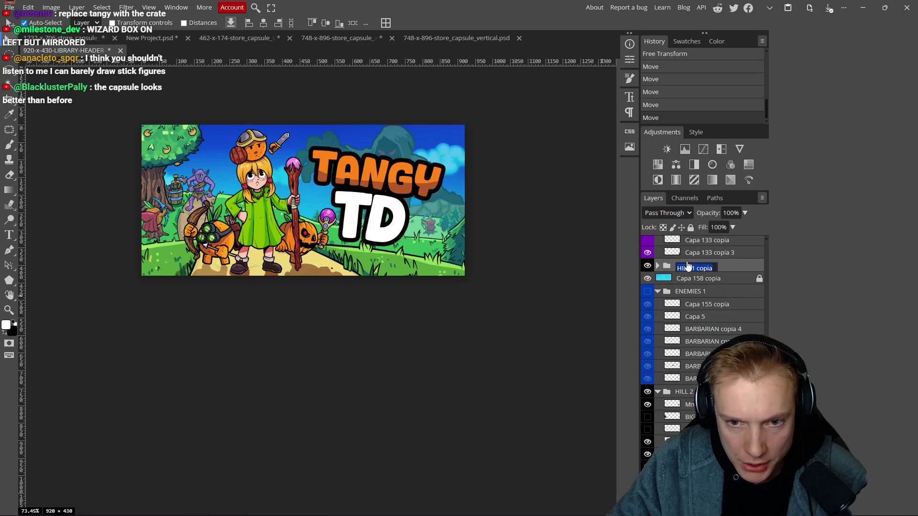
{"action": "type", "text": "HOL"}
{"action": "key", "text": "BackSpace"}
{"action": "key", "text": "BackSpace"}
{"action": "type", "text": "ILL 2"}
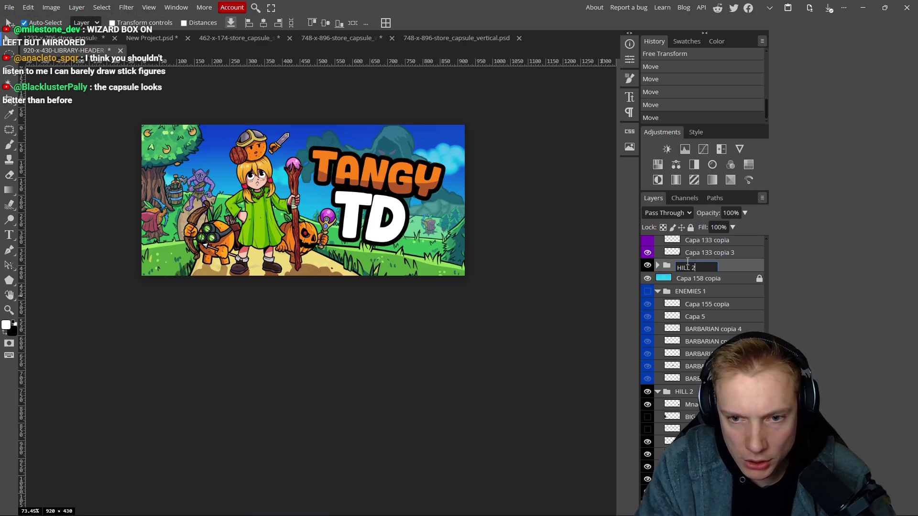
{"action": "key", "text": "Return"}
{"action": "double_click", "coordinate": [692, 389]}
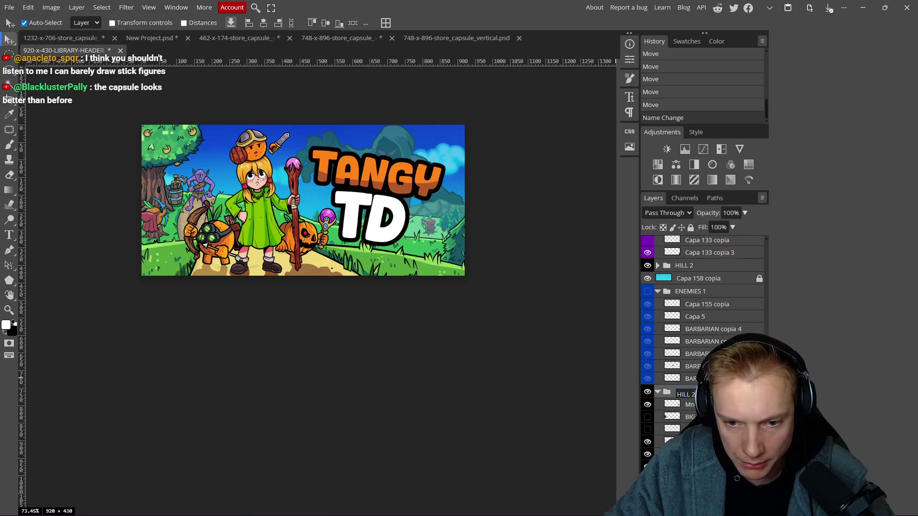
{"action": "type", "text": "HILL 3"}
{"action": "key", "text": "Return"}
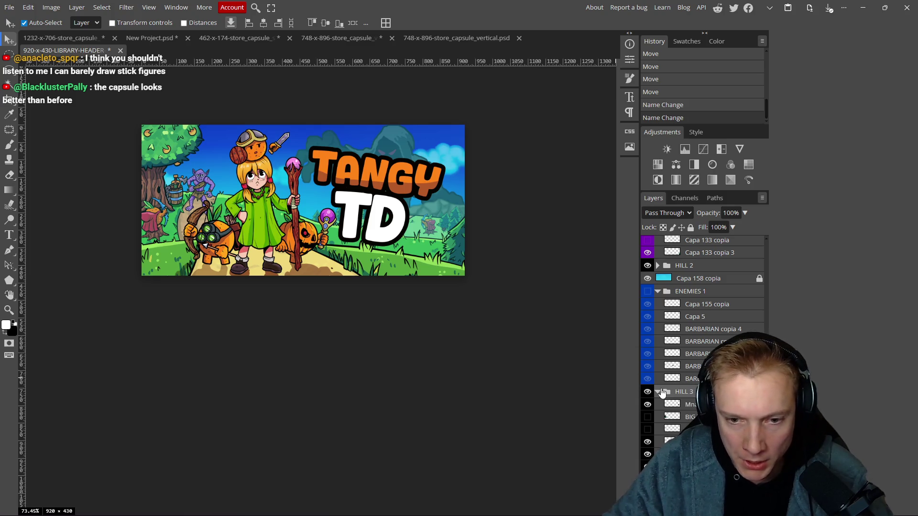
{"action": "left_click", "coordinate": [658, 392]}
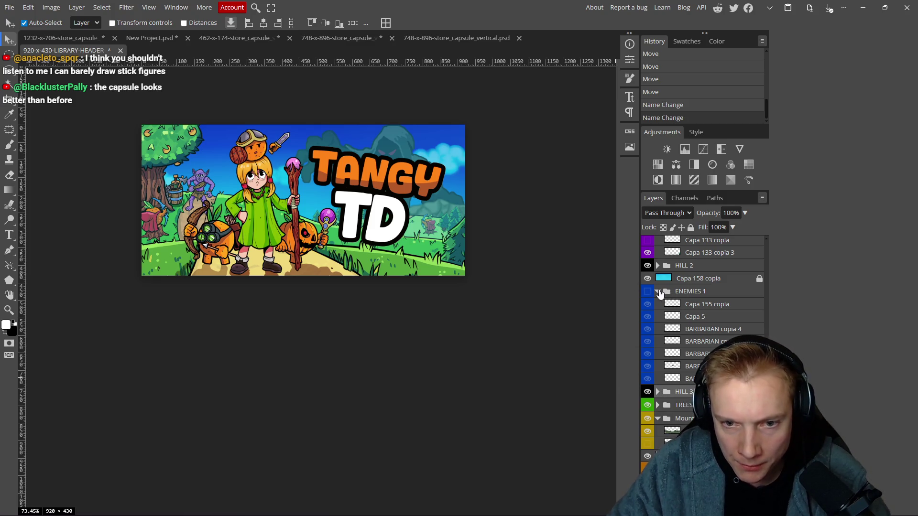
- Collapse the ENEMIES groups in the Layers panel
{"action": "left_click", "coordinate": [658, 291]}
{"action": "scroll", "coordinate": [702, 335], "scroll_direction": "up", "scroll_amount": 5}
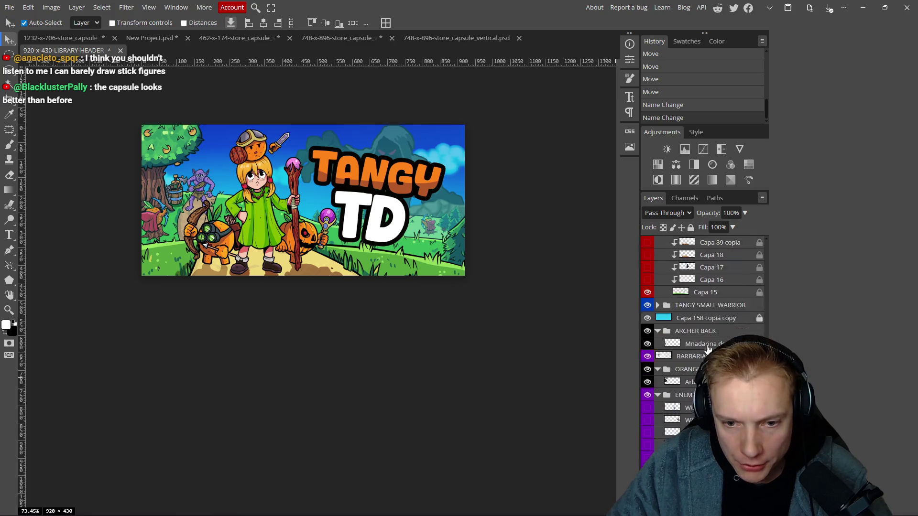
{"action": "left_click", "coordinate": [658, 394]}
{"action": "scroll", "coordinate": [697, 342], "scroll_direction": "down", "scroll_amount": 1}
{"action": "scroll", "coordinate": [697, 342], "scroll_direction": "up", "scroll_amount": 5}
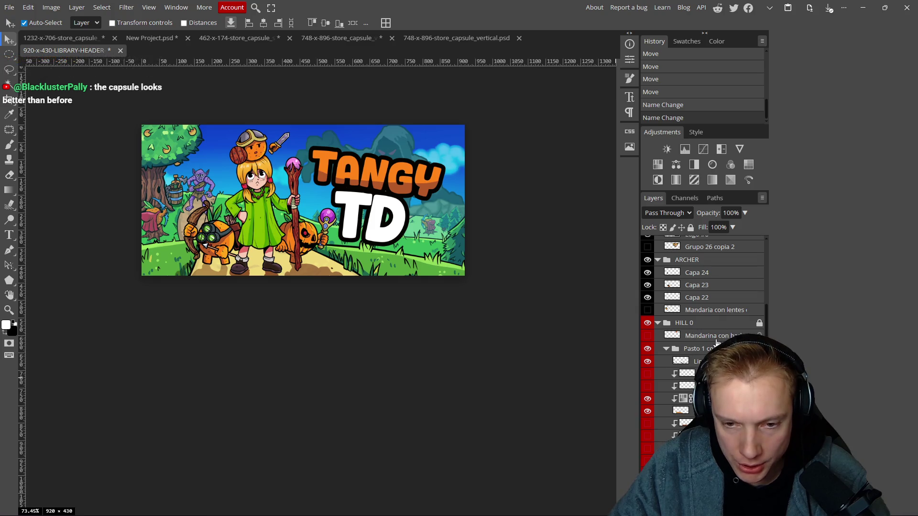
{"action": "scroll", "coordinate": [716, 342], "scroll_direction": "down", "scroll_amount": 3}
{"action": "scroll", "coordinate": [702, 294], "scroll_direction": "down", "scroll_amount": 3}
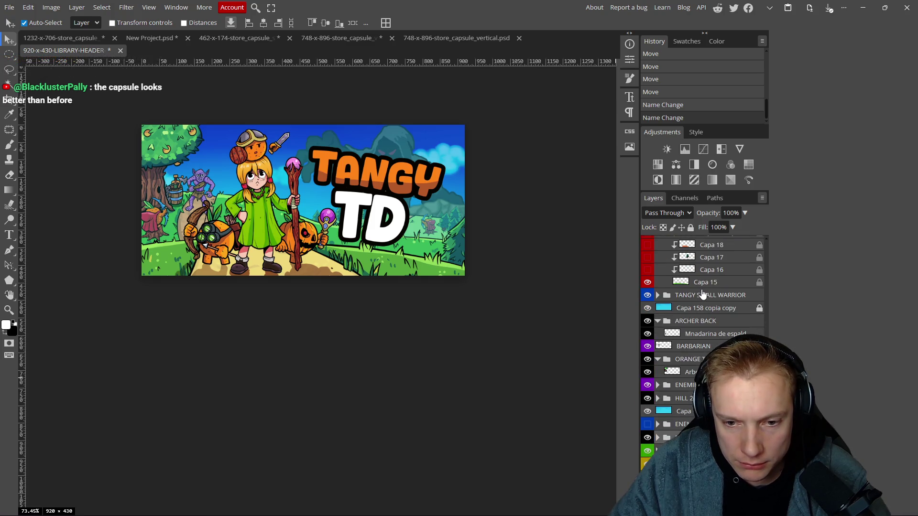
{"action": "scroll", "coordinate": [703, 297], "scroll_direction": "up", "scroll_amount": 3}
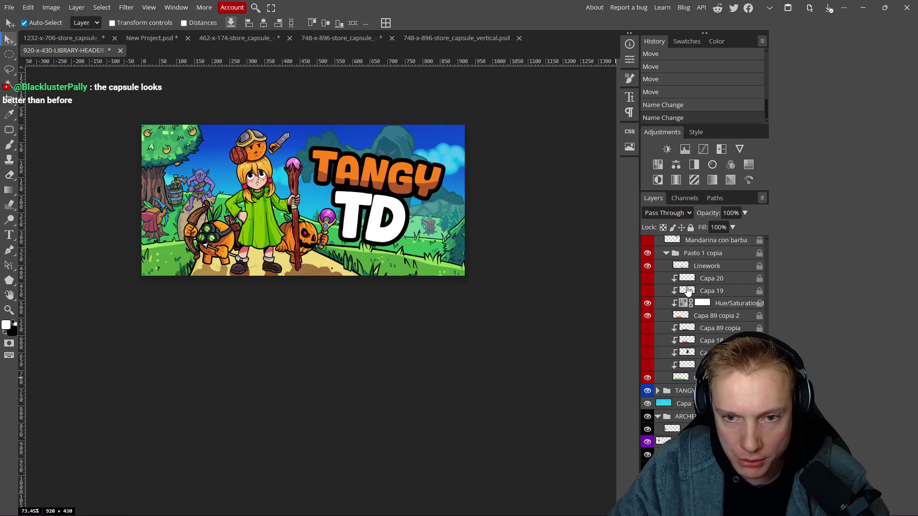
{"action": "scroll", "coordinate": [687, 291], "scroll_direction": "up", "scroll_amount": 3}
- Rename the HILL 0 group to HILL 1, closing a stray layer style dialog first
{"action": "double_click", "coordinate": [703, 323]}
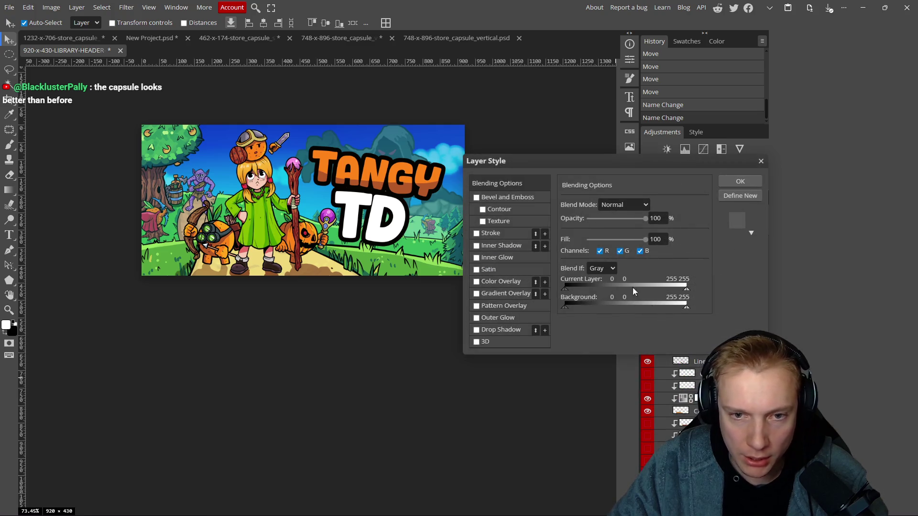
{"action": "left_click", "coordinate": [760, 161]}
{"action": "double_click", "coordinate": [691, 325]}
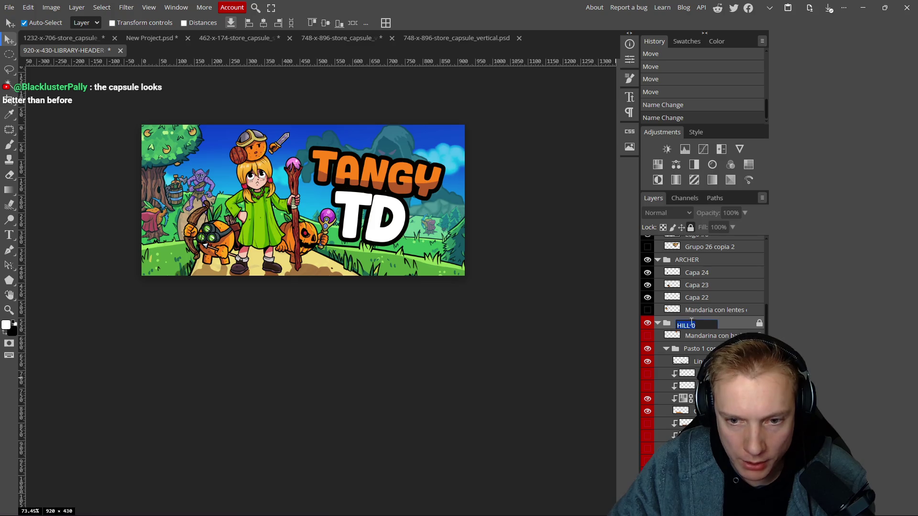
{"action": "type", "text": "HILL 1"}
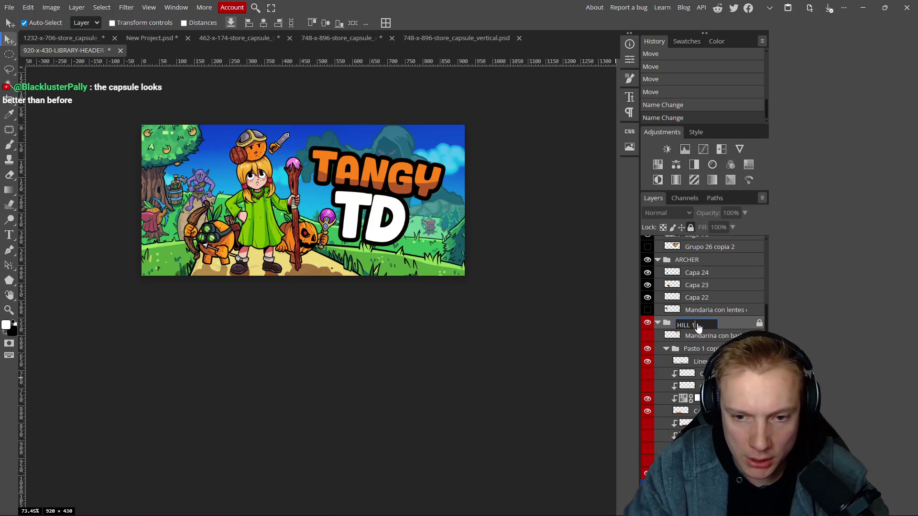
{"action": "key", "text": "Return"}
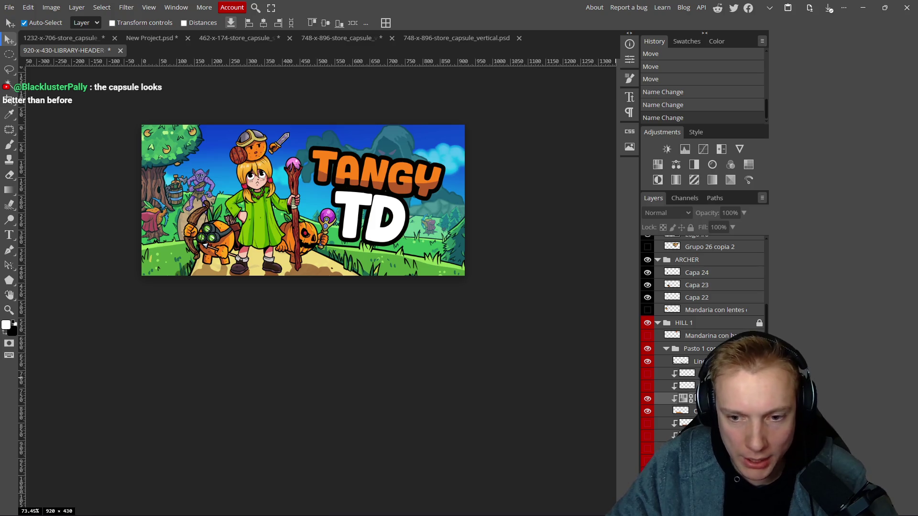
- Duplicate the grass layer in the 1232x706 capsule and release the copy from its clipping mask
{"action": "left_click", "coordinate": [42, 38]}
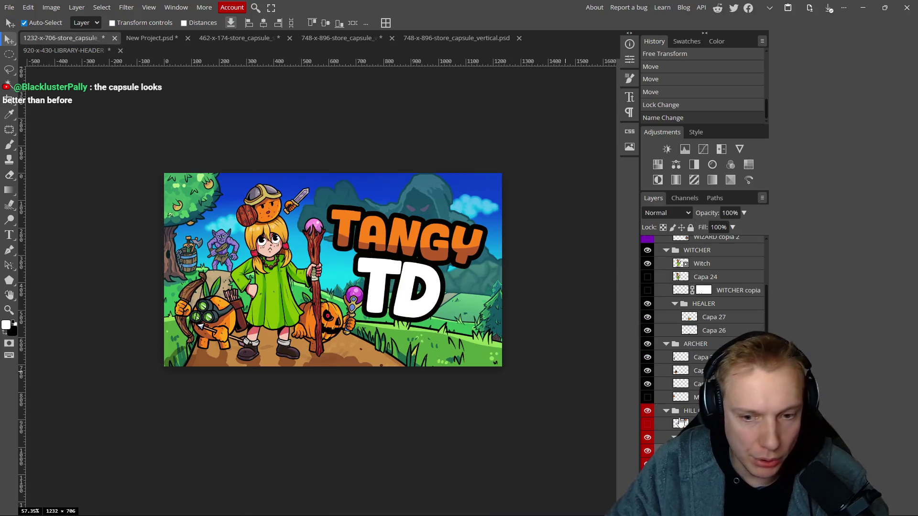
{"action": "scroll", "coordinate": [680, 421], "scroll_direction": "down", "scroll_amount": 3}
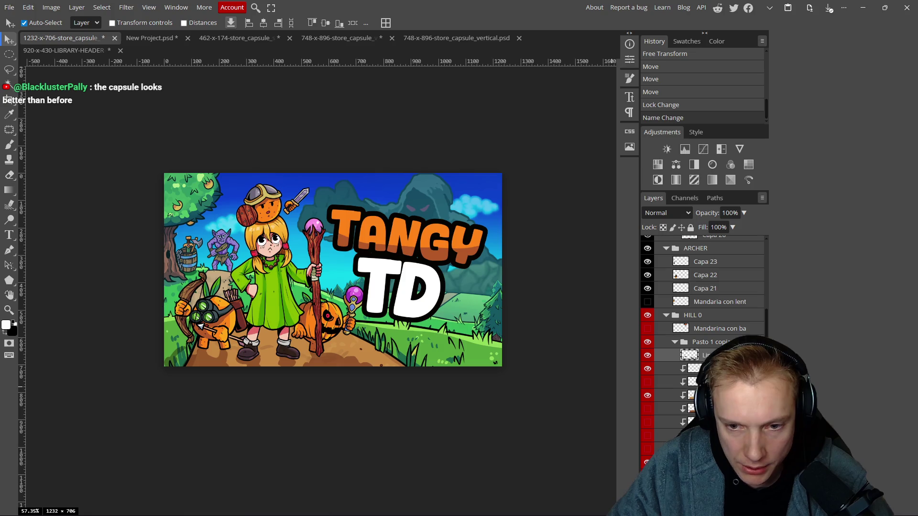
{"action": "left_click", "coordinate": [702, 395]}
{"action": "key", "text": "ctrl+j"}
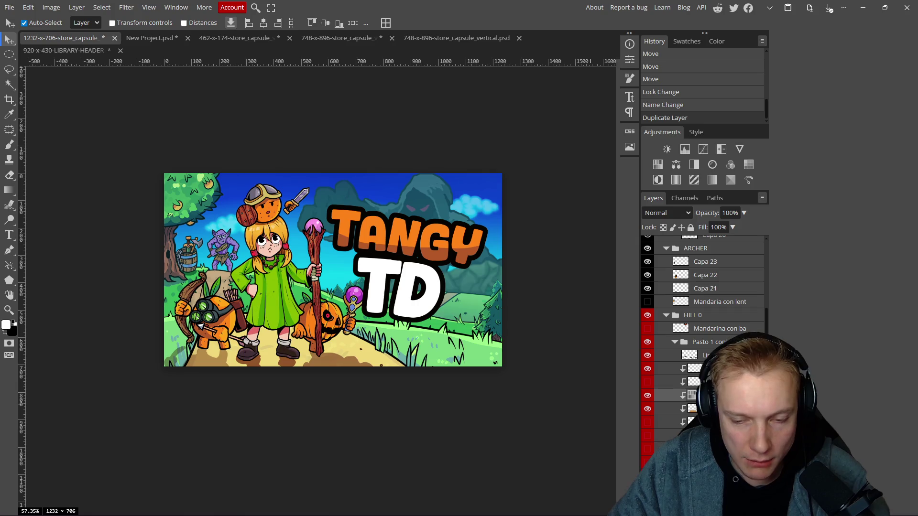
{"action": "left_click", "coordinate": [688, 408]}
{"action": "key", "text": "ctrl+alt+g"}
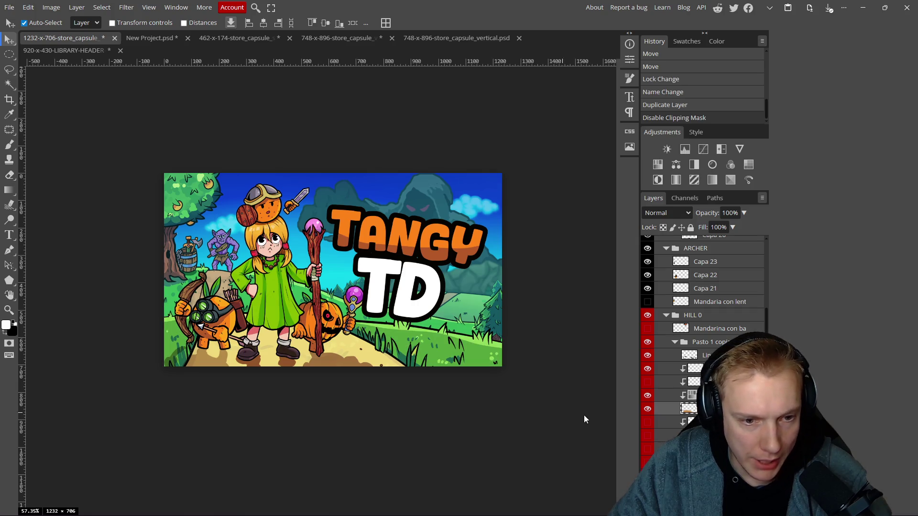
{"action": "double_click", "coordinate": [648, 397]}
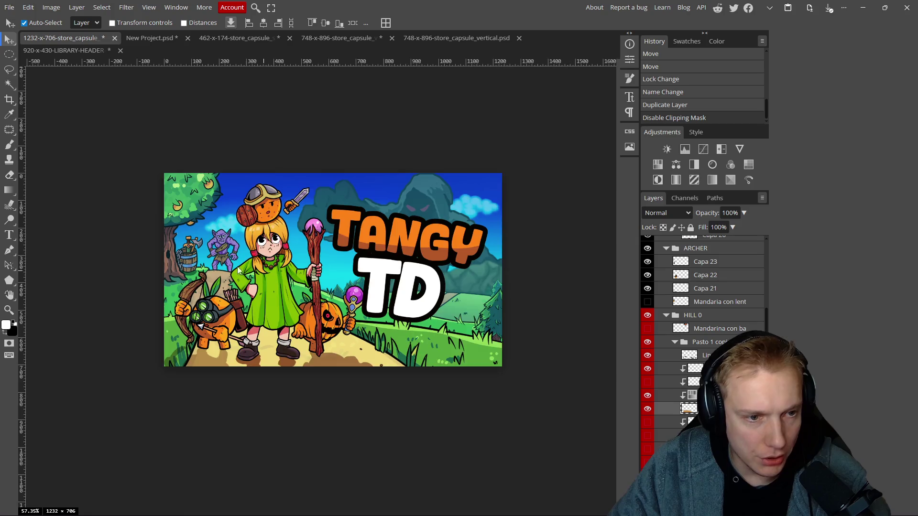
{"action": "scroll", "coordinate": [238, 270], "scroll_direction": "down", "scroll_amount": 5}
{"action": "scroll", "coordinate": [292, 292], "scroll_direction": "up", "scroll_amount": 4}
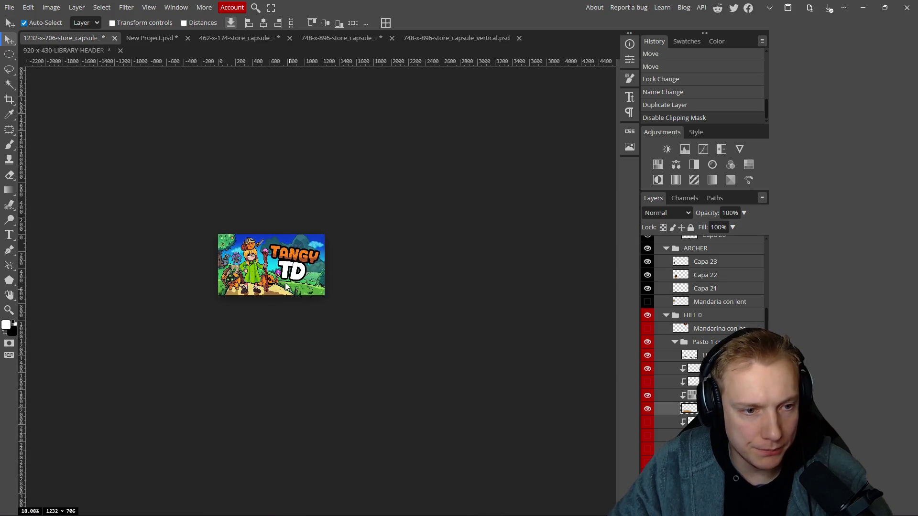
{"action": "scroll", "coordinate": [314, 255], "scroll_direction": "down", "scroll_amount": 1}
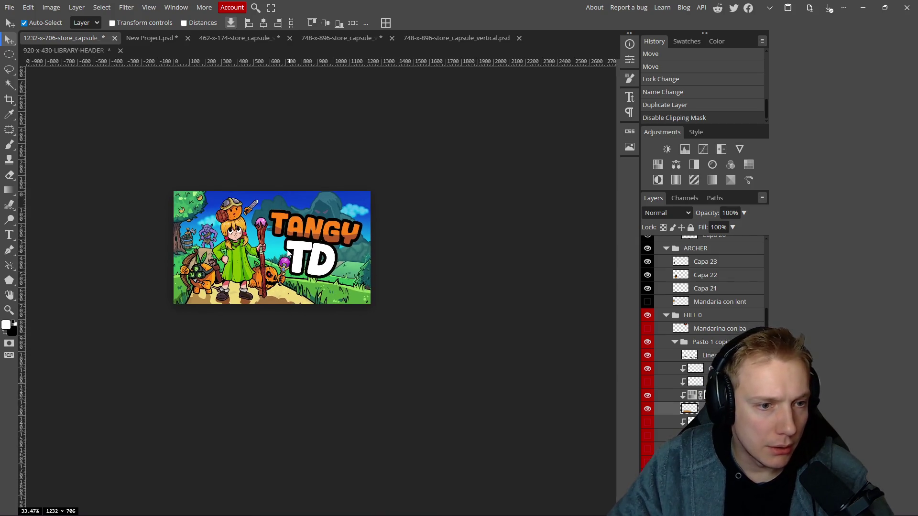
{"action": "scroll", "coordinate": [301, 255], "scroll_direction": "up", "scroll_amount": 3}
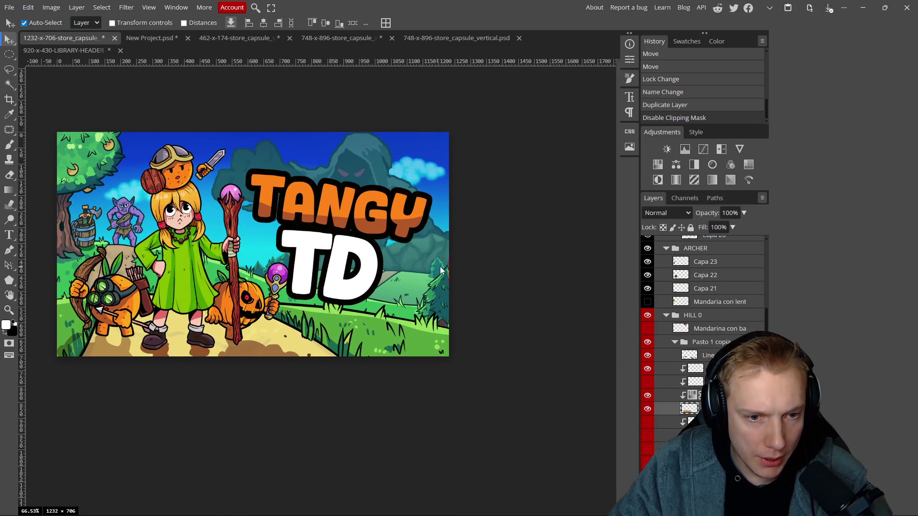
- Move the tree at the right edge further right
{"action": "left_click_drag", "start_coordinate": [440, 270], "coordinate": [417, 283]}
{"action": "left_click", "coordinate": [431, 285], "text": "alt"}
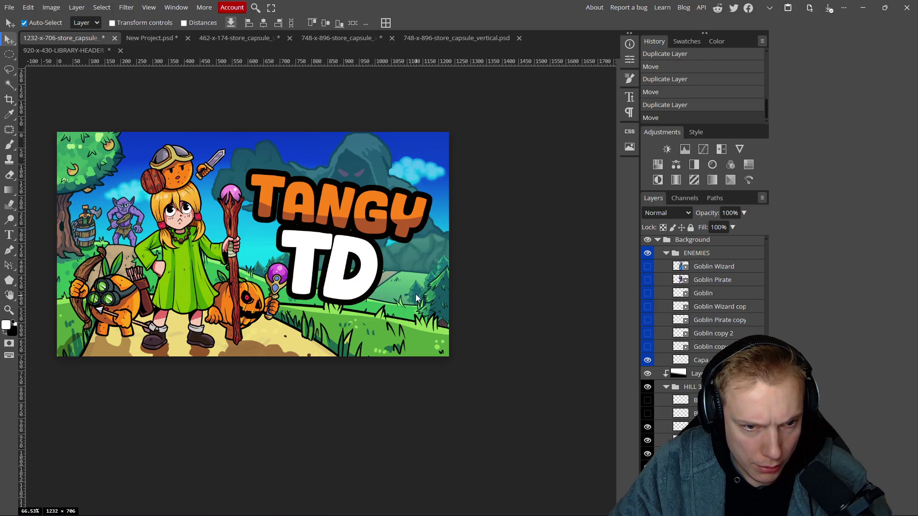
{"action": "left_click_drag", "start_coordinate": [416, 288], "coordinate": [431, 286]}
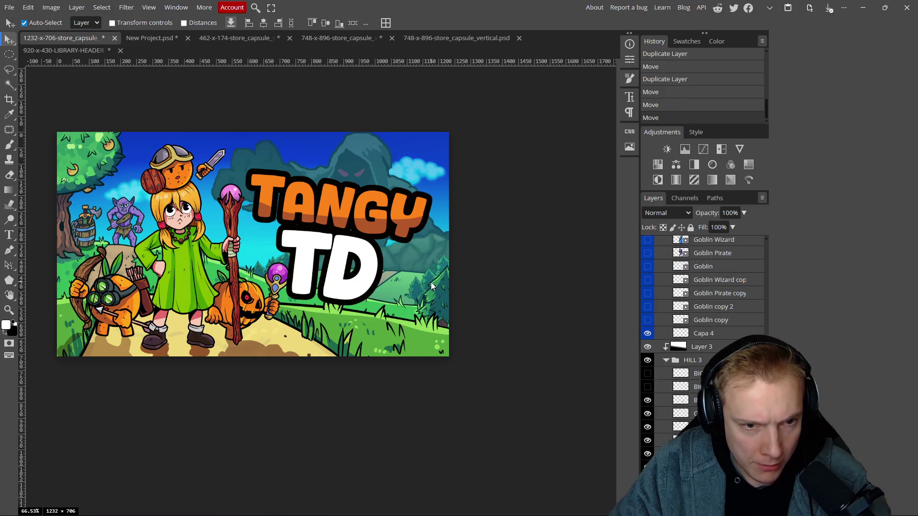
{"action": "scroll", "coordinate": [431, 285], "scroll_direction": "down", "scroll_amount": 3}
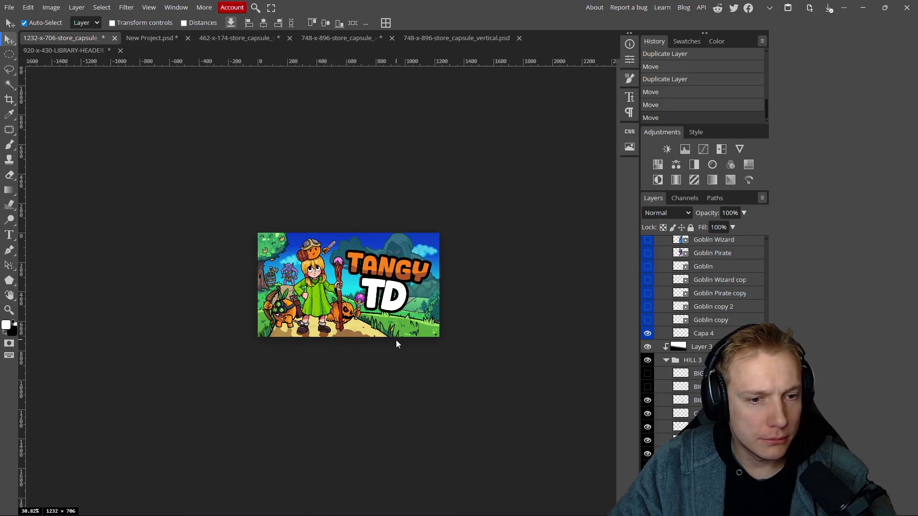
{"action": "scroll", "coordinate": [387, 352], "scroll_direction": "down", "scroll_amount": 1}
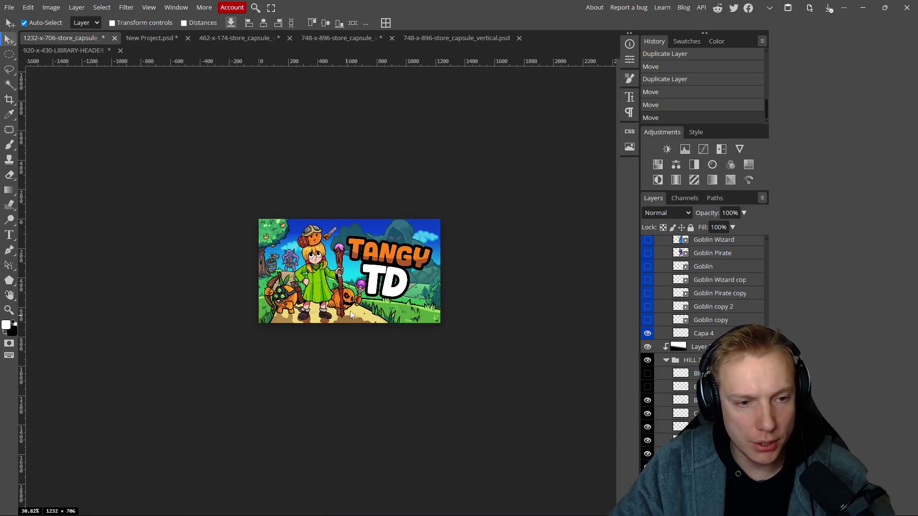
{"action": "scroll", "coordinate": [365, 305], "scroll_direction": "up", "scroll_amount": 2}
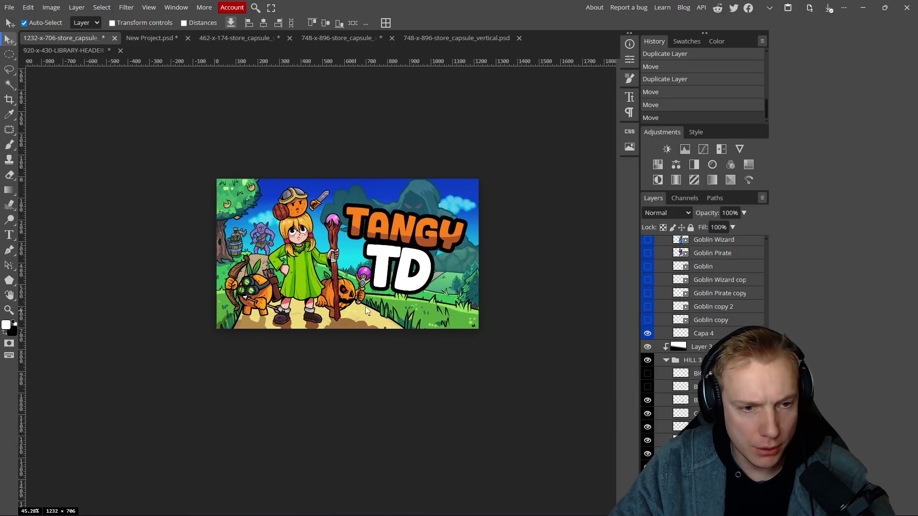
{"action": "left_click", "coordinate": [390, 248]}
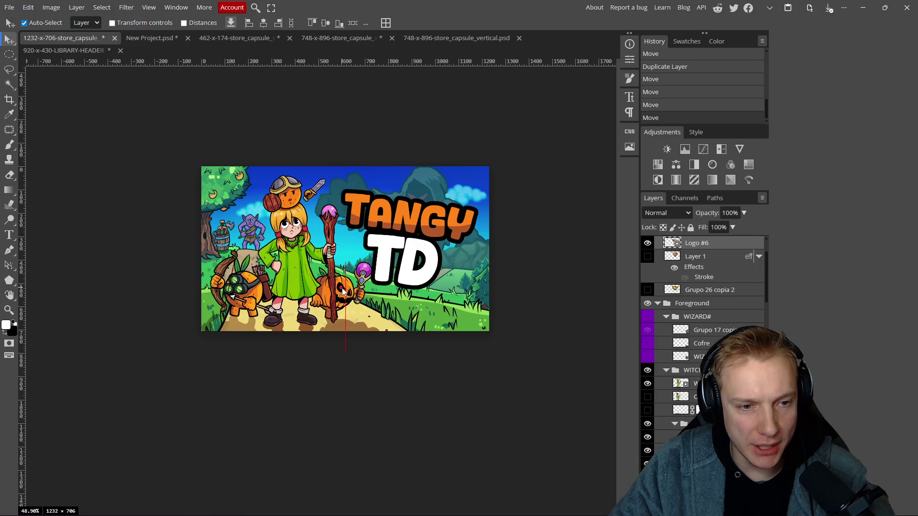
- Try shifting the witch character slightly left, then undo it
{"action": "left_click", "coordinate": [342, 288]}
{"action": "left_click_drag", "start_coordinate": [299, 258], "coordinate": [297, 258]}
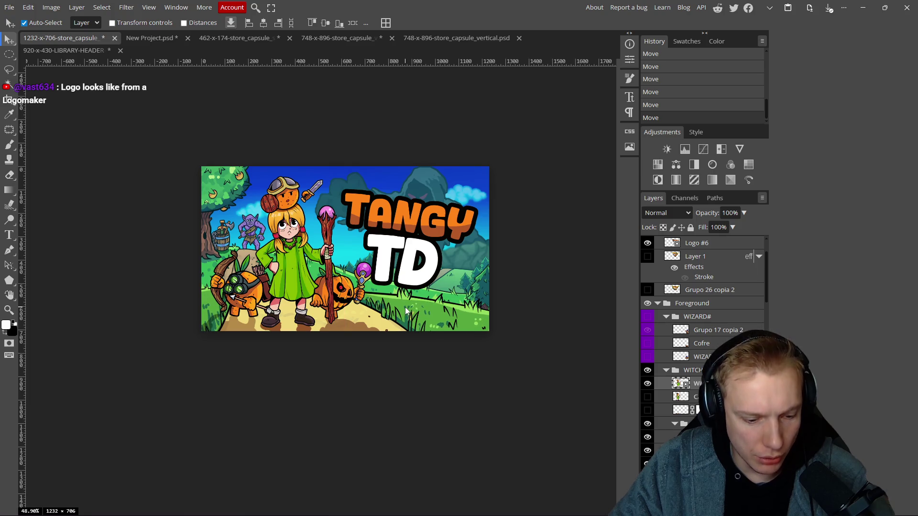
{"action": "scroll", "coordinate": [659, 350], "scroll_direction": "down", "scroll_amount": 5}
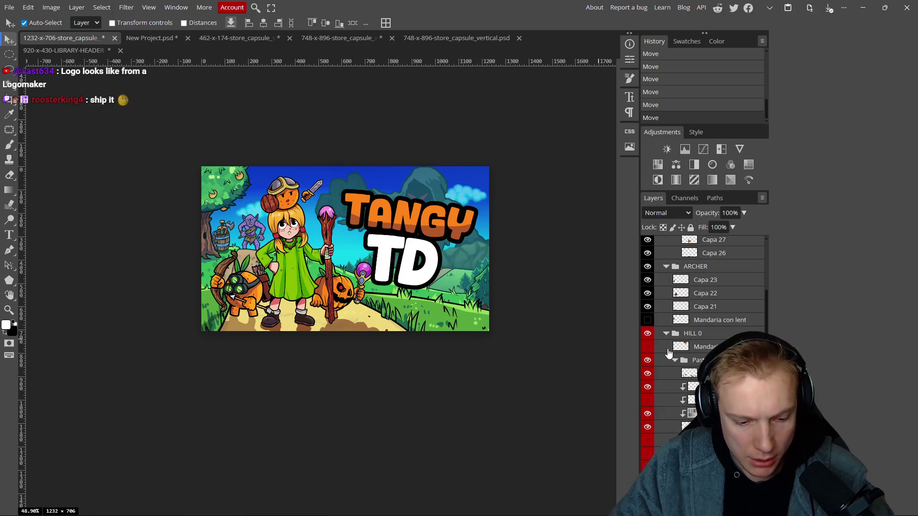
{"action": "key", "text": "ctrl+z"}
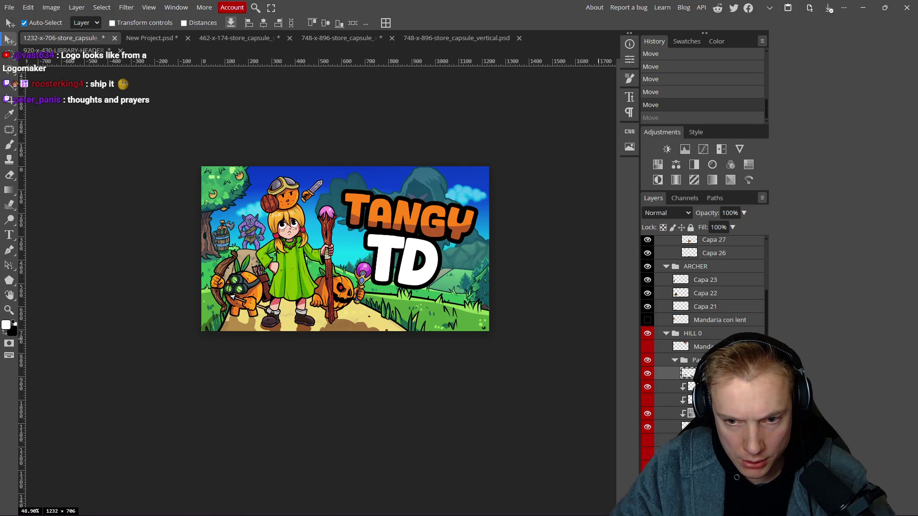
{"action": "scroll", "coordinate": [669, 354], "scroll_direction": "down", "scroll_amount": 4}
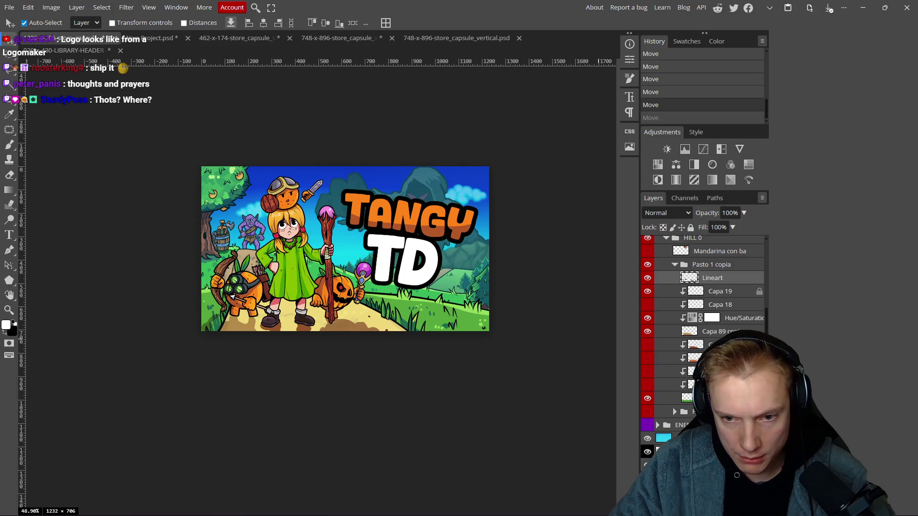
- Link the Lineart and grass layers and move the grass foreground about 22 px left
{"action": "left_click", "coordinate": [687, 398], "text": "shift"}
{"action": "left_click", "coordinate": [649, 508]}
{"action": "left_click_drag", "start_coordinate": [427, 308], "coordinate": [401, 297]}
{"action": "scroll", "coordinate": [352, 340], "scroll_direction": "left", "scroll_amount": 3}
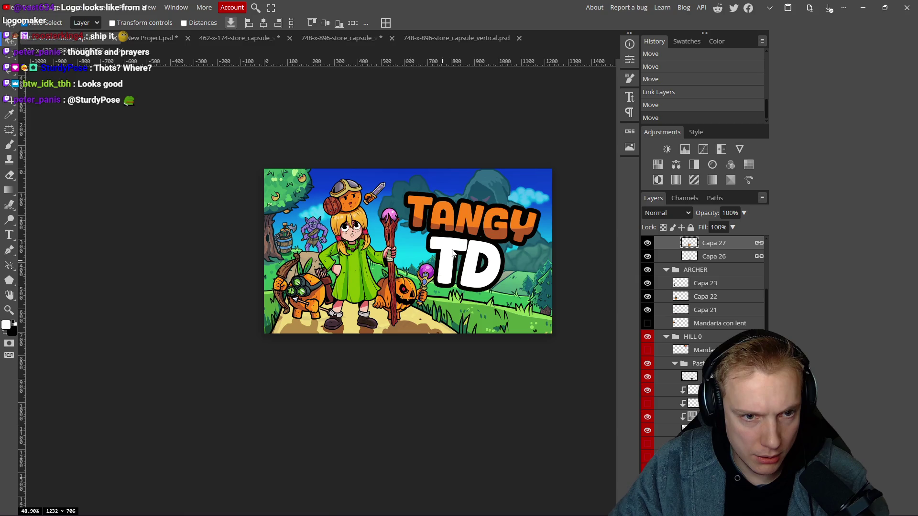
- Nudge the logo right, raise the girl and staff, and tuck the pumpkin behind the staff
{"action": "left_click_drag", "start_coordinate": [457, 243], "coordinate": [460, 243]}
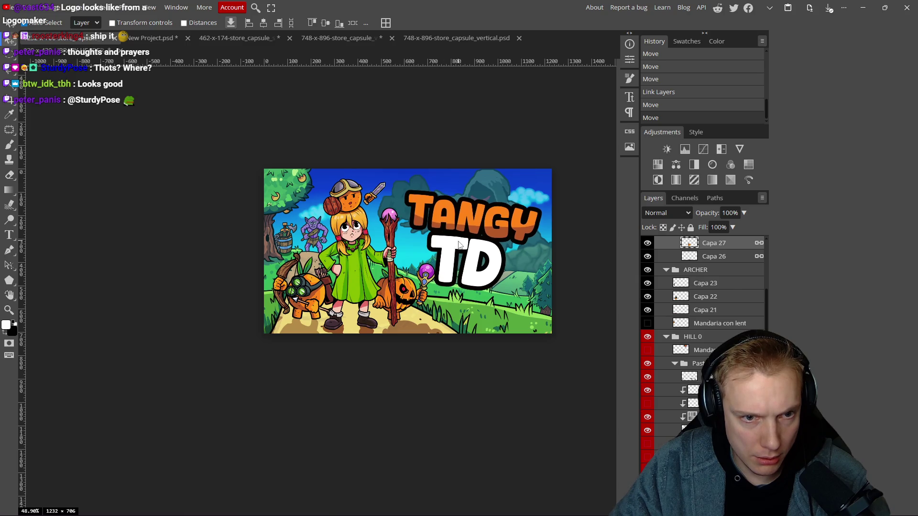
{"action": "scroll", "coordinate": [462, 258], "scroll_direction": "down", "scroll_amount": 5}
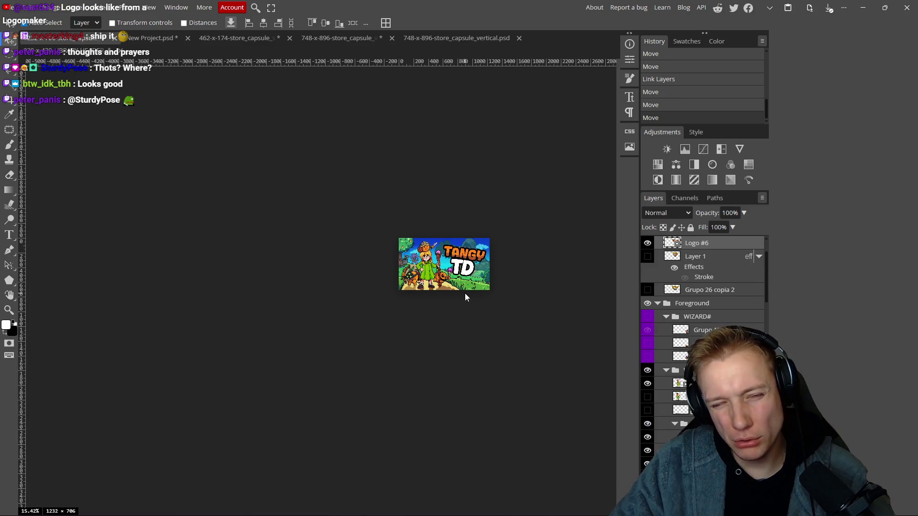
{"action": "scroll", "coordinate": [460, 297], "scroll_direction": "up", "scroll_amount": 5}
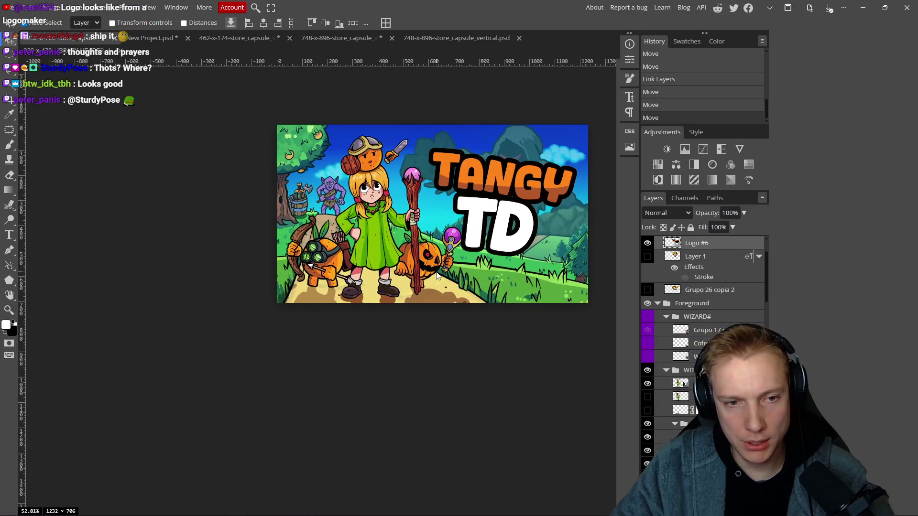
{"action": "left_click_drag", "start_coordinate": [365, 246], "coordinate": [364, 250]}
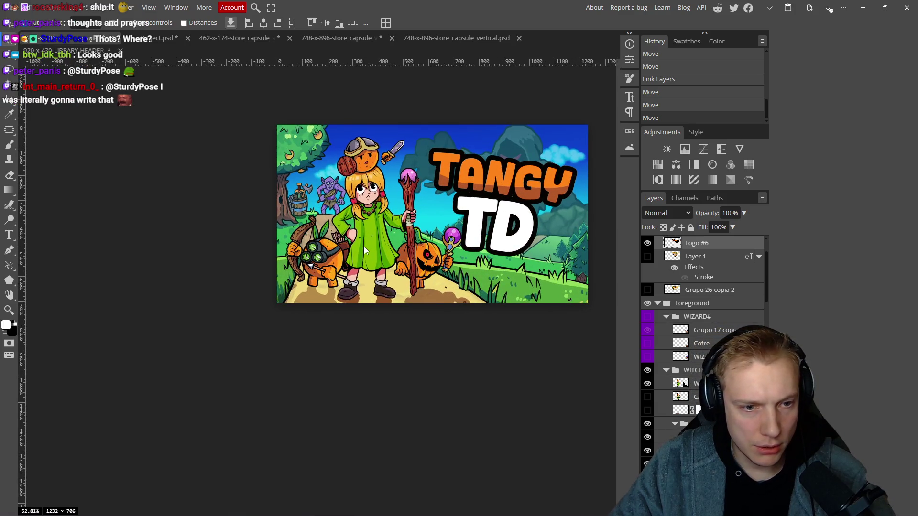
{"action": "left_click_drag", "start_coordinate": [415, 263], "coordinate": [414, 263]}
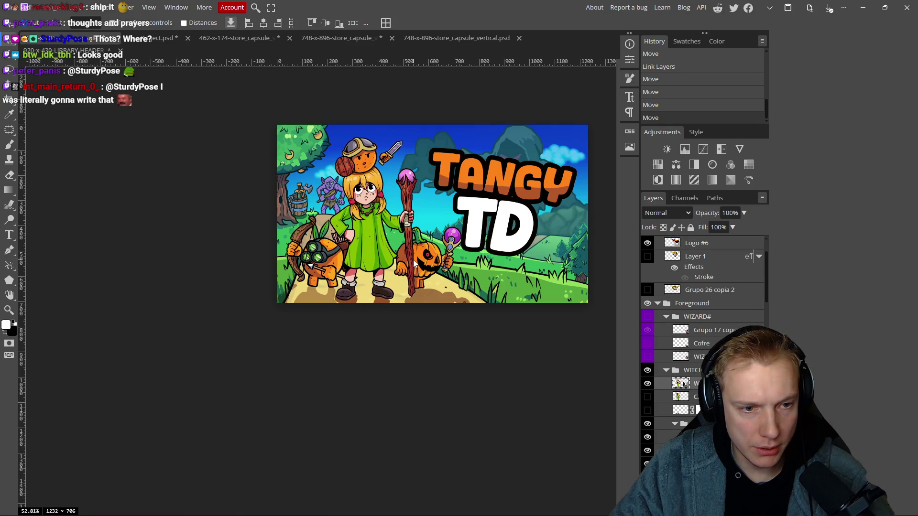
{"action": "left_click_drag", "start_coordinate": [315, 264], "coordinate": [365, 254]}
{"action": "left_click_drag", "start_coordinate": [427, 262], "coordinate": [423, 260]}
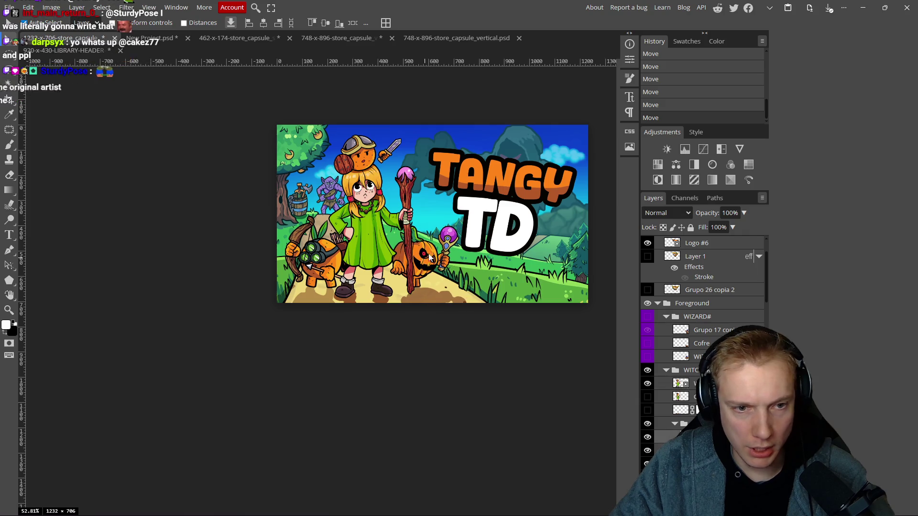
{"action": "scroll", "coordinate": [431, 253], "scroll_direction": "down", "scroll_amount": 3}
{"action": "scroll", "coordinate": [435, 250], "scroll_direction": "up", "scroll_amount": 3}
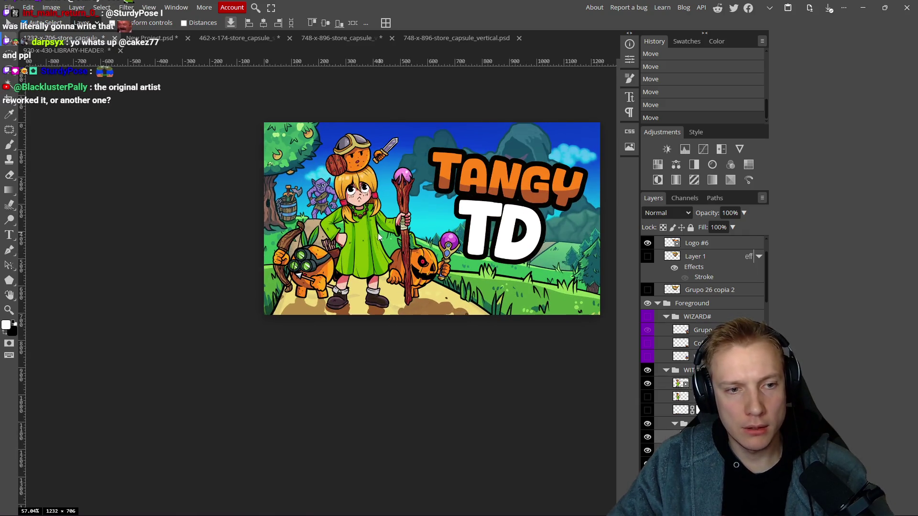
{"action": "scroll", "coordinate": [378, 237], "scroll_direction": "down", "scroll_amount": 1}
{"action": "scroll", "coordinate": [383, 240], "scroll_direction": "up", "scroll_amount": 2}
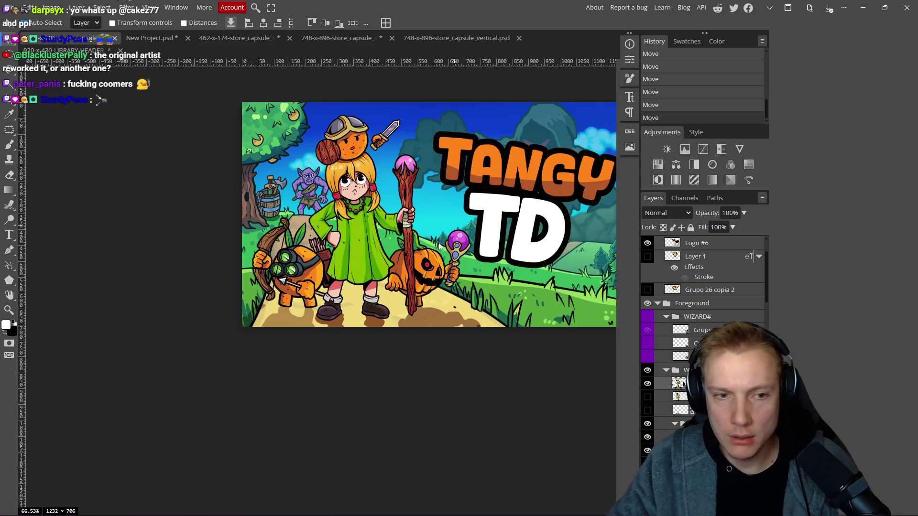
{"action": "scroll", "coordinate": [392, 349], "scroll_direction": "down", "scroll_amount": 3}
{"action": "scroll", "coordinate": [386, 313], "scroll_direction": "up", "scroll_amount": 2}
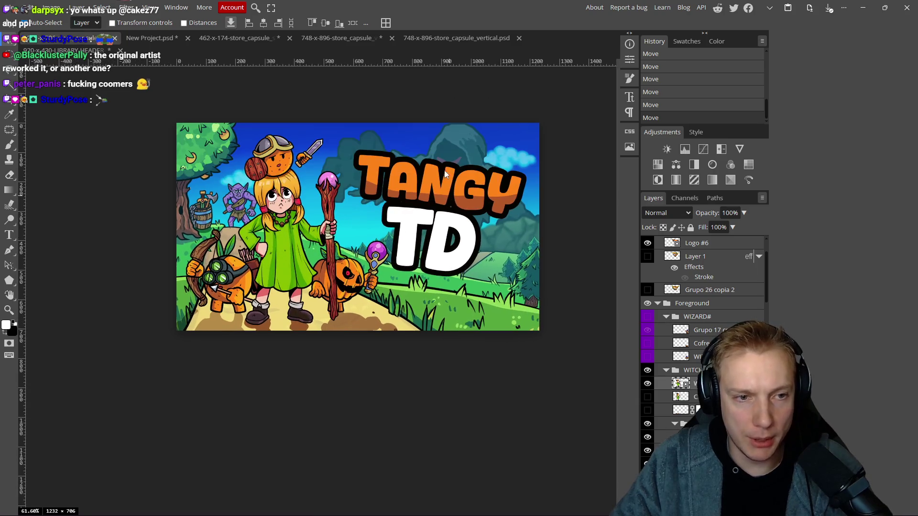
- Frame the capsule artwork and capture a screenshot of it
{"action": "left_click", "coordinate": [445, 200]}
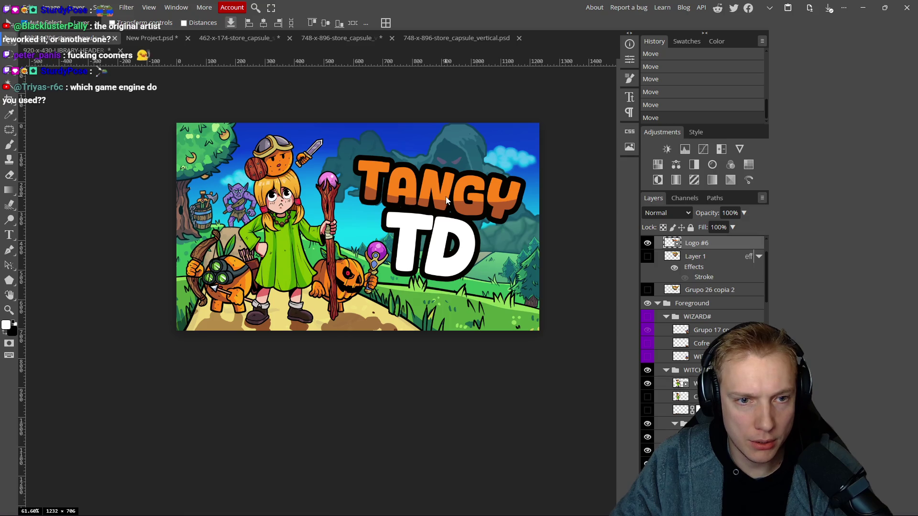
{"action": "scroll", "coordinate": [452, 299], "scroll_direction": "down", "scroll_amount": 4}
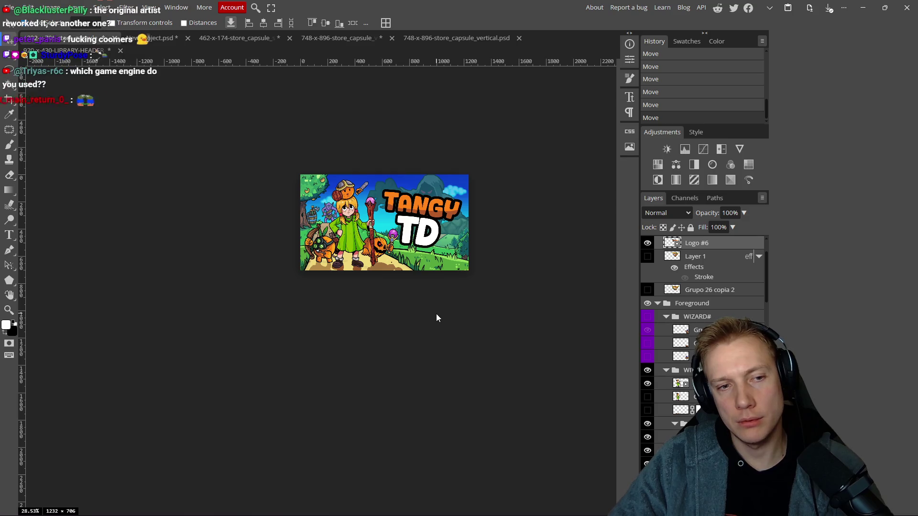
{"action": "scroll", "coordinate": [386, 277], "scroll_direction": "up", "scroll_amount": 1}
{"action": "scroll", "coordinate": [386, 278], "scroll_direction": "up", "scroll_amount": 2}
{"action": "mouse_move", "coordinate": [395, 276]}
{"action": "left_mouse_down"}
{"action": "mouse_move", "coordinate": [362, 295]}
{"action": "mouse_move", "coordinate": [340, 279]}
{"action": "mouse_move", "coordinate": [301, 313]}
{"action": "left_mouse_up"}
{"action": "scroll", "coordinate": [351, 286], "scroll_direction": "up", "scroll_amount": 3}
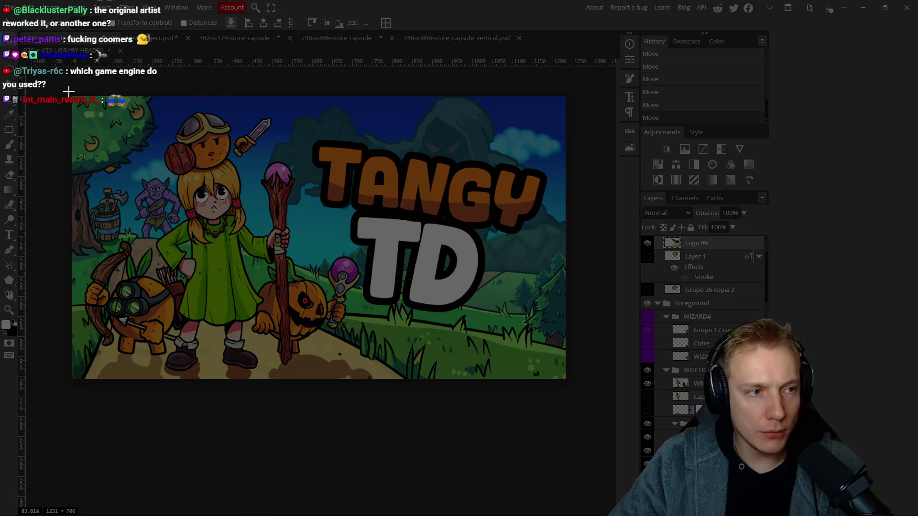
{"action": "mouse_move", "coordinate": [69, 92]}
{"action": "left_mouse_down"}
{"action": "mouse_move", "coordinate": [577, 393]}
{"action": "mouse_move", "coordinate": [568, 383]}
{"action": "left_mouse_up"}
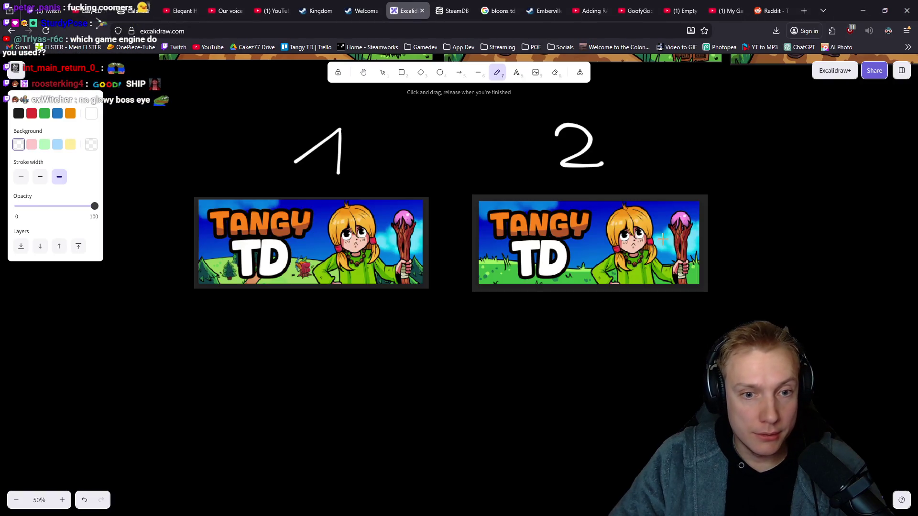
- Place the new capsule screenshot on the Excalidraw board, enlarge it and move it right
{"action": "scroll", "coordinate": [406, 311], "scroll_direction": "up", "scroll_amount": 5}
{"action": "scroll", "coordinate": [187, 271], "scroll_direction": "right", "scroll_amount": 4}
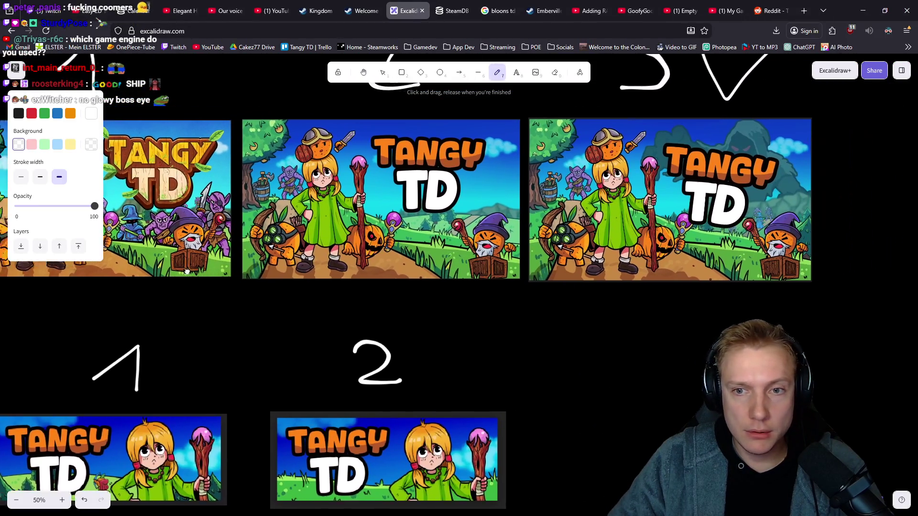
{"action": "scroll", "coordinate": [187, 271], "scroll_direction": "right", "scroll_amount": 8}
{"action": "mouse_move", "coordinate": [447, 239]}
{"action": "left_mouse_down"}
{"action": "mouse_move", "coordinate": [558, 255]}
{"action": "mouse_move", "coordinate": [555, 223]}
{"action": "mouse_move", "coordinate": [544, 231]}
{"action": "left_mouse_up"}
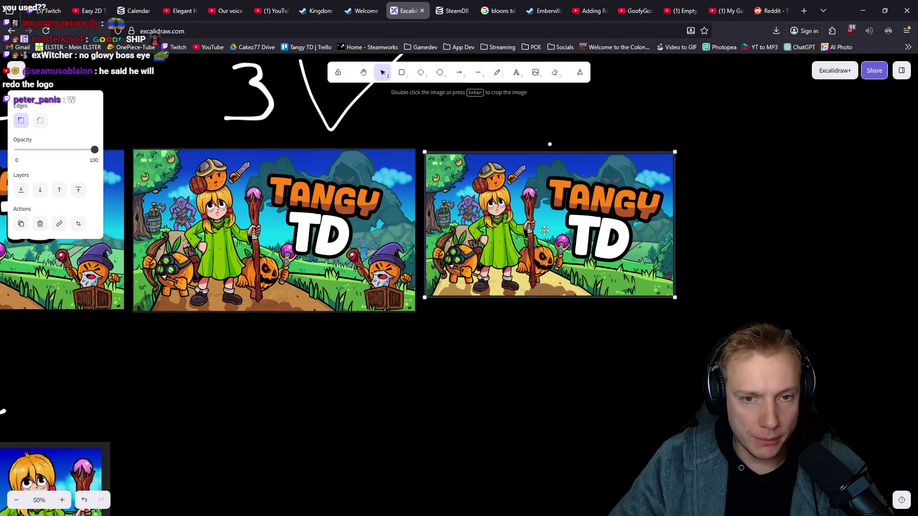
{"action": "left_click", "coordinate": [686, 311]}
{"action": "left_click", "coordinate": [617, 261]}
{"action": "left_click_drag", "start_coordinate": [672, 298], "coordinate": [706, 325]}
{"action": "left_click_drag", "start_coordinate": [588, 271], "coordinate": [617, 266]}
{"action": "scroll", "coordinate": [353, 344], "scroll_direction": "left", "scroll_amount": 1}
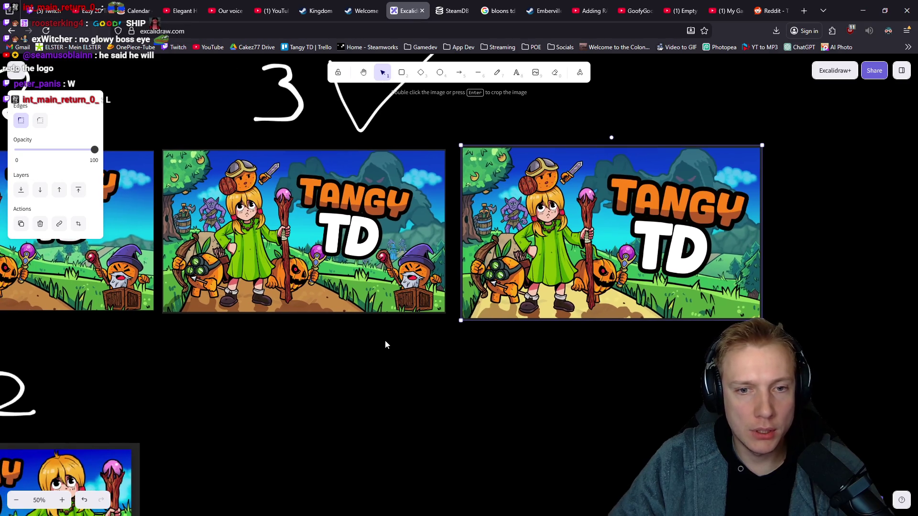
{"action": "scroll", "coordinate": [443, 306], "scroll_direction": "down", "scroll_amount": 2}
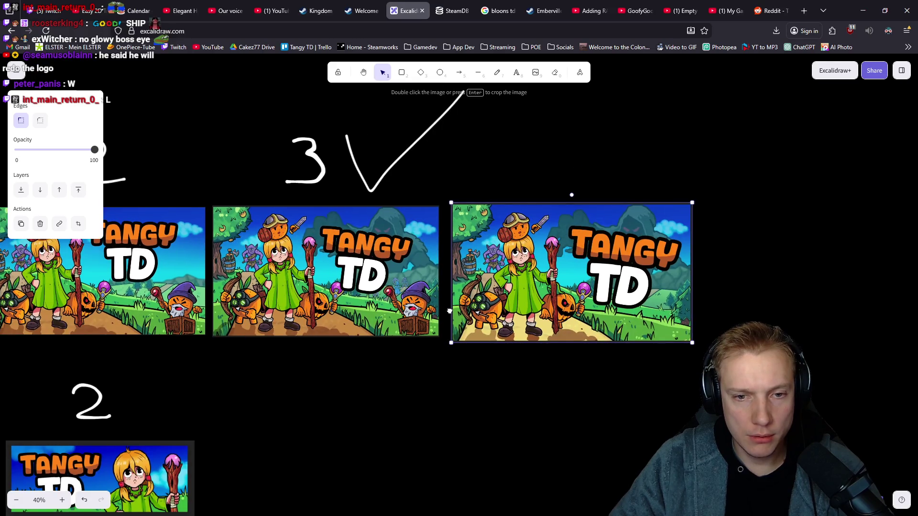
{"action": "scroll", "coordinate": [450, 311], "scroll_direction": "down", "scroll_amount": 3}
{"action": "left_click_drag", "start_coordinate": [424, 256], "coordinate": [709, 361]}
- Duplicate the previous capsule version beside the new one and resize it to match
{"action": "left_click", "coordinate": [255, 177]}
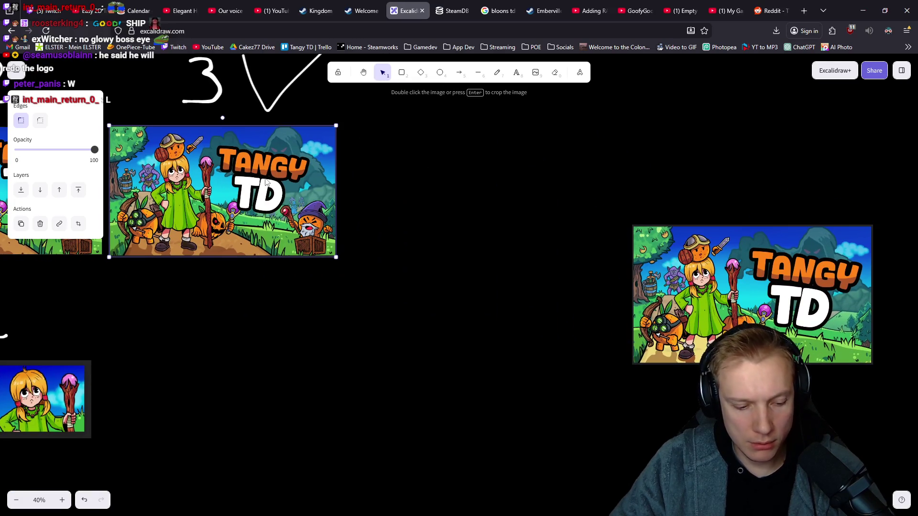
{"action": "key", "text": "ctrl+v"}
{"action": "left_click_drag", "start_coordinate": [406, 252], "coordinate": [776, 289]}
{"action": "scroll", "coordinate": [381, 216], "scroll_direction": "right", "scroll_amount": 7}
{"action": "left_click_drag", "start_coordinate": [378, 206], "coordinate": [722, 207]}
{"action": "left_click_drag", "start_coordinate": [499, 257], "coordinate": [557, 248]}
{"action": "left_click_drag", "start_coordinate": [394, 338], "coordinate": [380, 348]}
{"action": "mouse_move", "coordinate": [625, 364]}
{"action": "left_mouse_down"}
{"action": "mouse_move", "coordinate": [445, 337]}
{"action": "mouse_move", "coordinate": [420, 322]}
{"action": "left_mouse_up"}
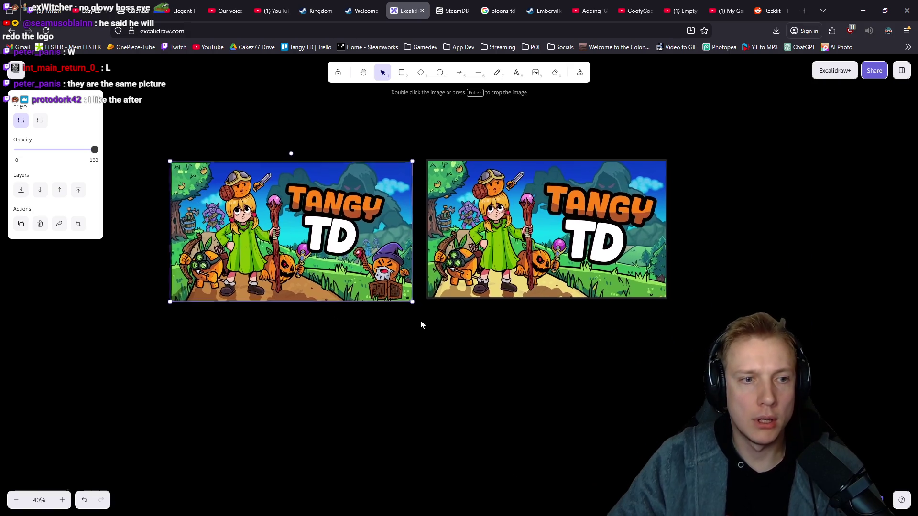
- Hand-draw a 1 above the left image and a 2 above the right image
{"action": "key", "text": "p"}
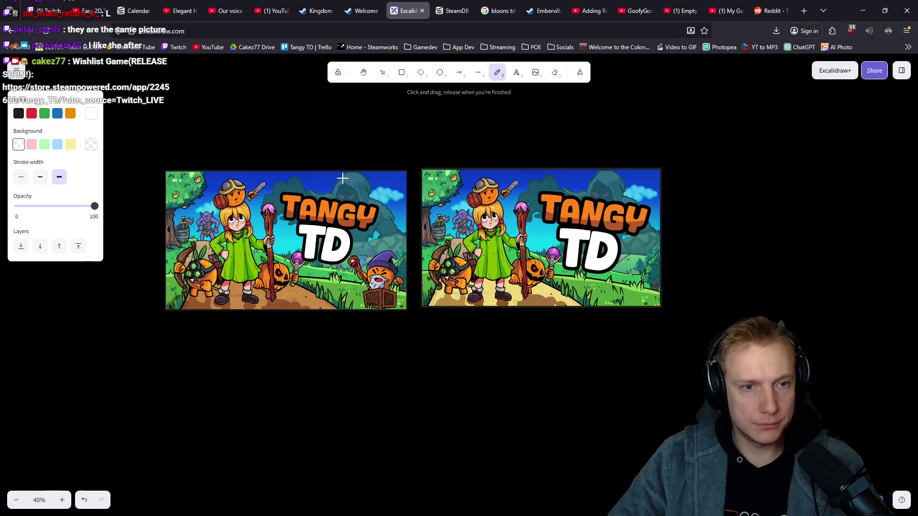
{"action": "left_click_drag", "start_coordinate": [346, 99], "coordinate": [339, 141]}
{"action": "mouse_move", "coordinate": [499, 103]}
{"action": "left_mouse_down"}
{"action": "mouse_move", "coordinate": [520, 149]}
{"action": "mouse_move", "coordinate": [560, 152]}
{"action": "left_mouse_up"}
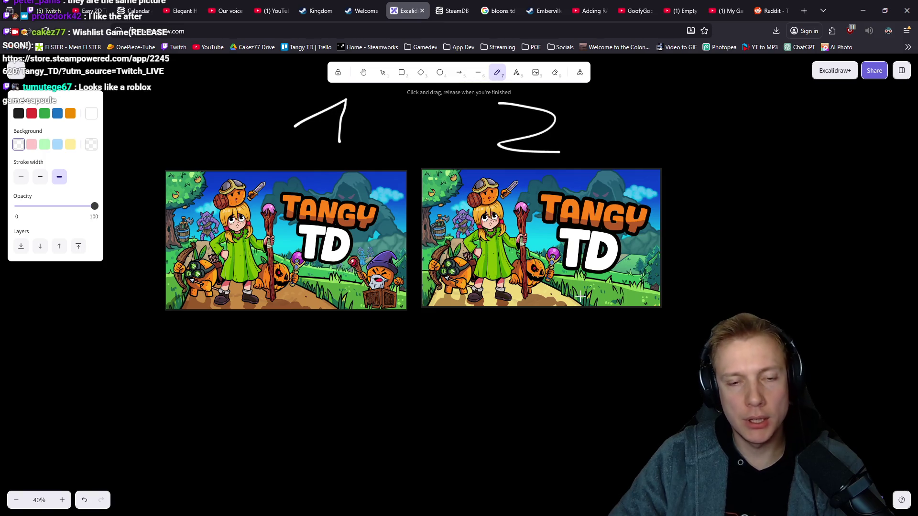
{"action": "left_click_drag", "start_coordinate": [576, 355], "coordinate": [576, 368]}
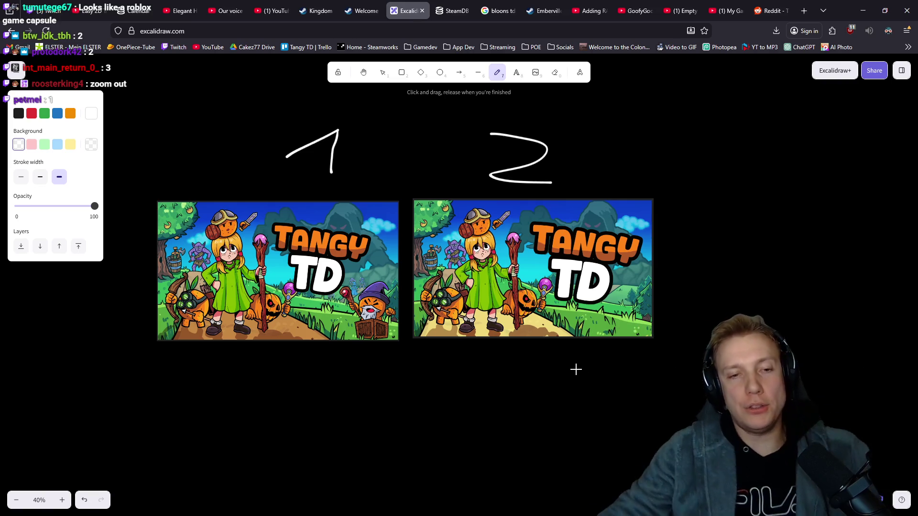
{"action": "scroll", "coordinate": [545, 371], "scroll_direction": "down", "scroll_amount": 5}
{"action": "left_click_drag", "start_coordinate": [541, 368], "coordinate": [487, 309]}
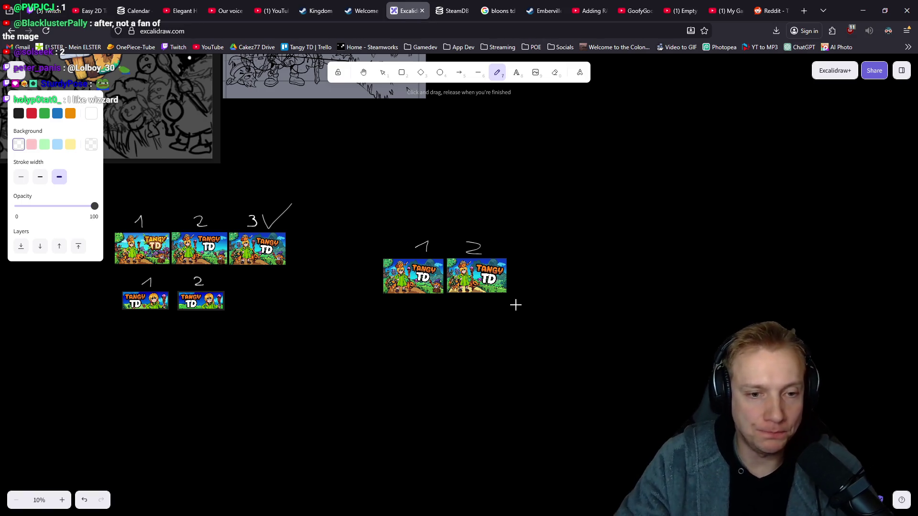
- Leave the comparison board and save the 1232×706 capsule PSD in Photopea
{"action": "scroll", "coordinate": [539, 324], "scroll_direction": "down", "scroll_amount": 1}
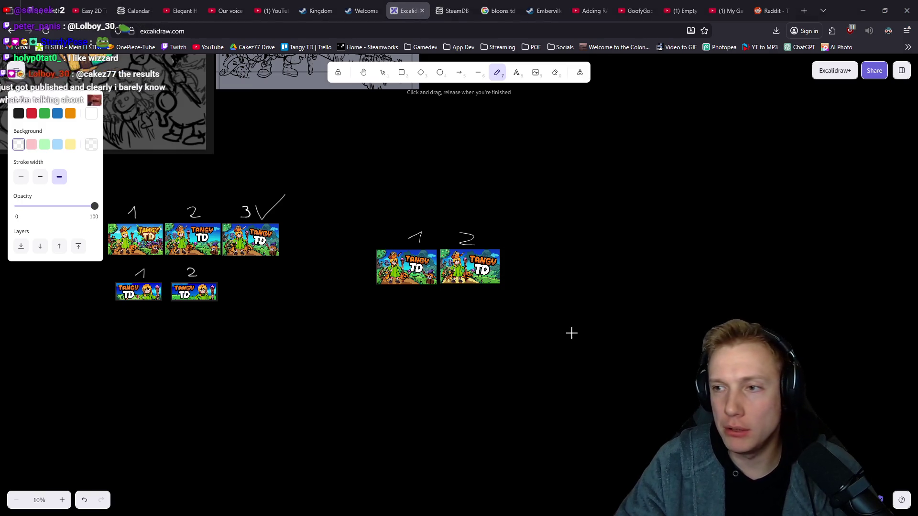
{"action": "key", "text": "alt+Tab"}
{"action": "key", "text": "ctrl+s"}
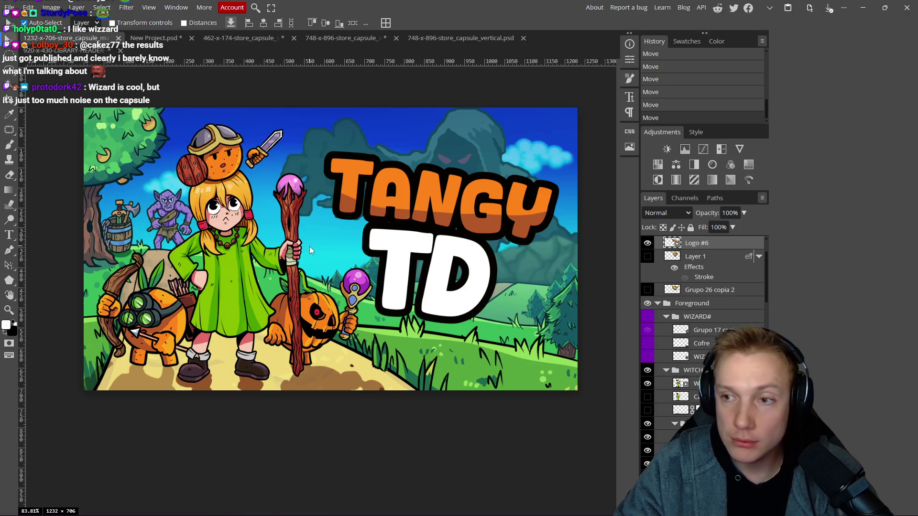
- Export the capsule as PNG named 1232-x-706-store_capsule_main #3.png in the Steam capsule folder
{"action": "key", "text": "ctrl+alt+shift+s"}
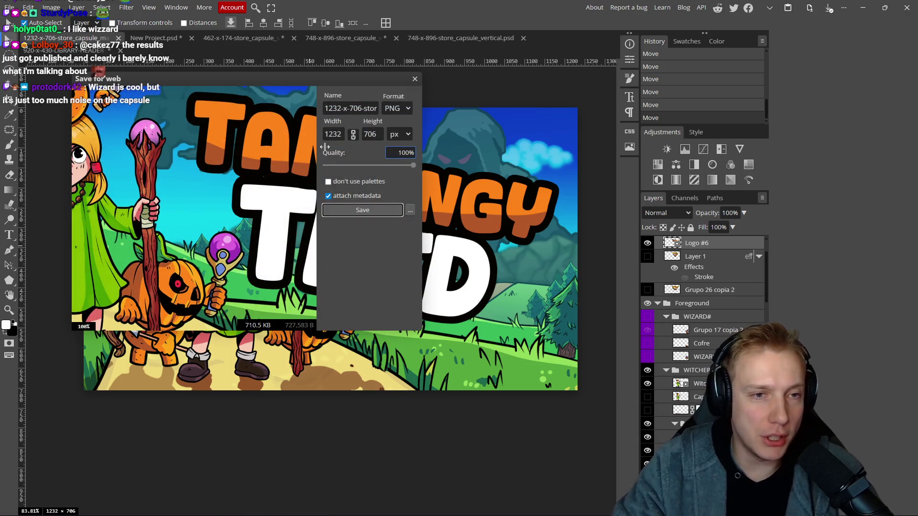
{"action": "left_click", "coordinate": [361, 210]}
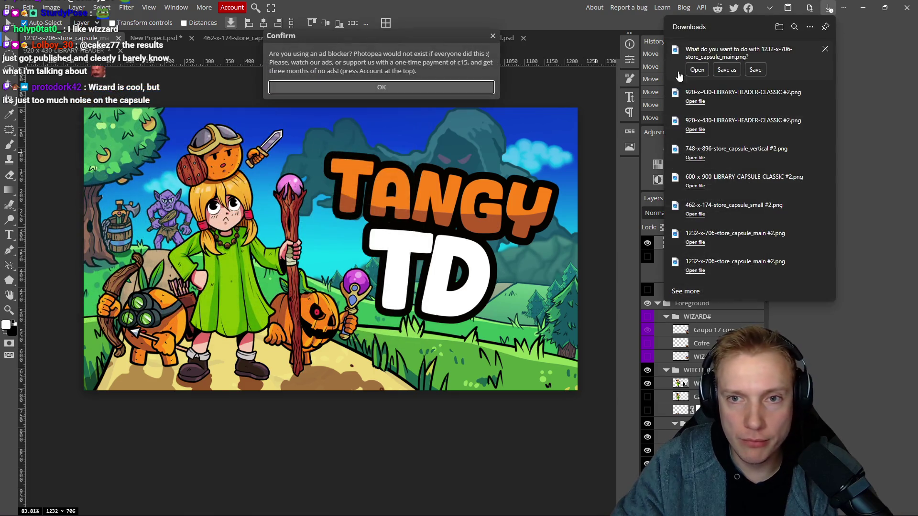
{"action": "left_click", "coordinate": [735, 71]}
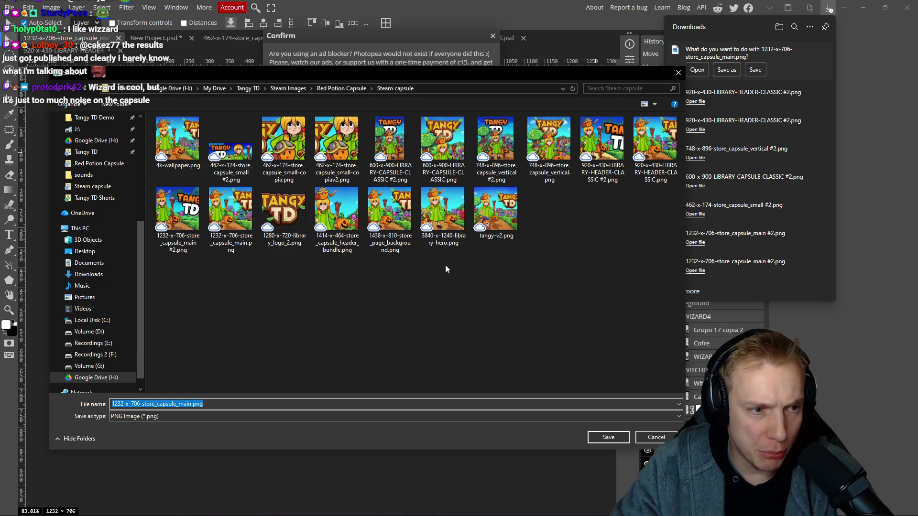
{"action": "left_click", "coordinate": [217, 404]}
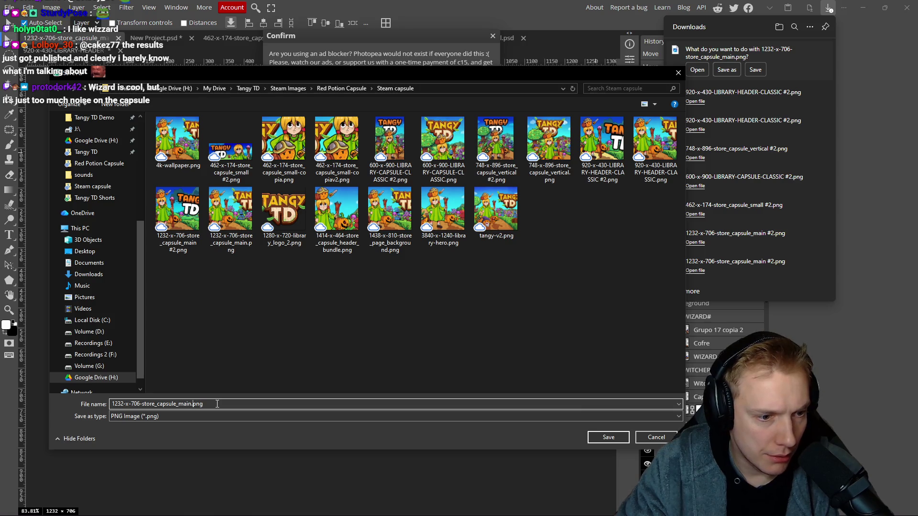
{"action": "type", "text": "#3"}
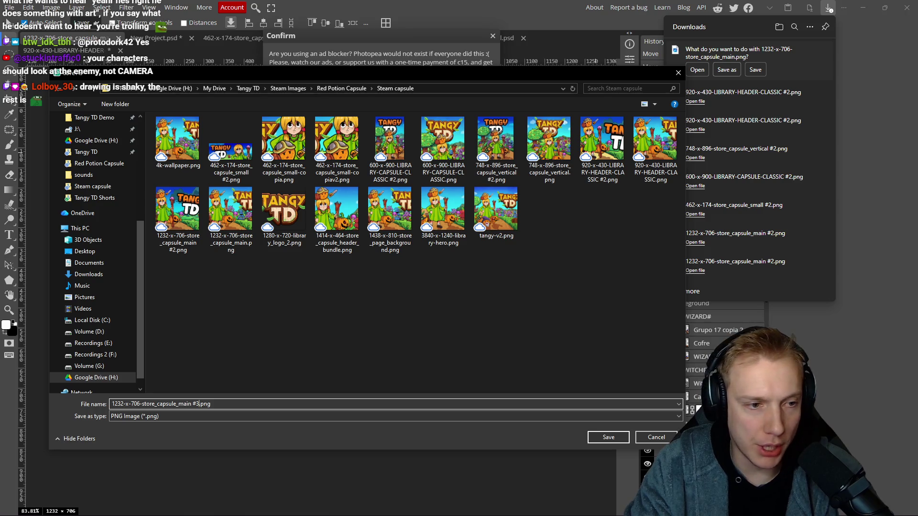
{"action": "key", "text": "Return"}
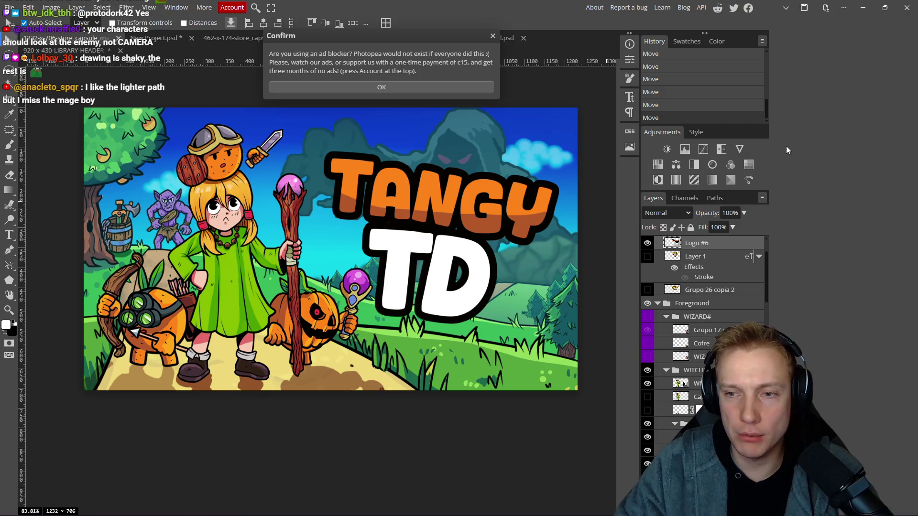
- Dismiss the ad-blocker notice and add a new empty layer inside the LOGO group
{"action": "key", "text": "b"}
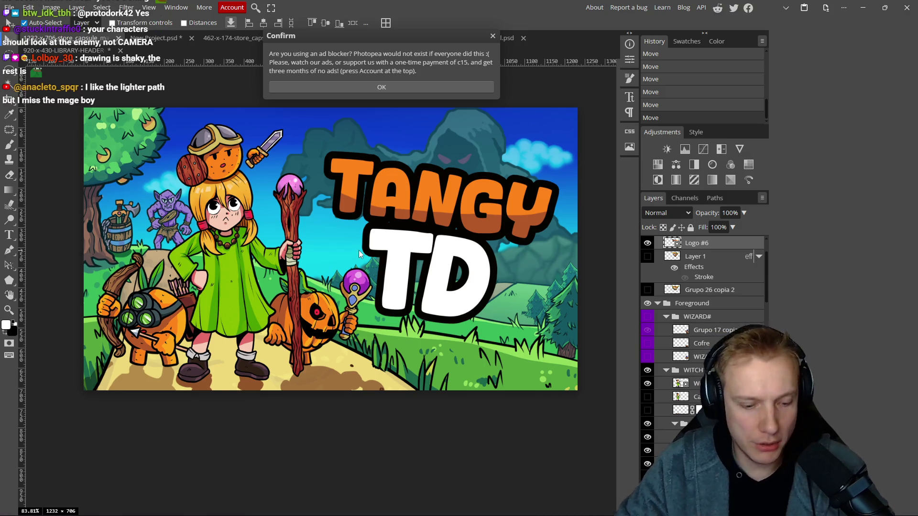
{"action": "scroll", "coordinate": [325, 254], "scroll_direction": "left", "scroll_amount": 1}
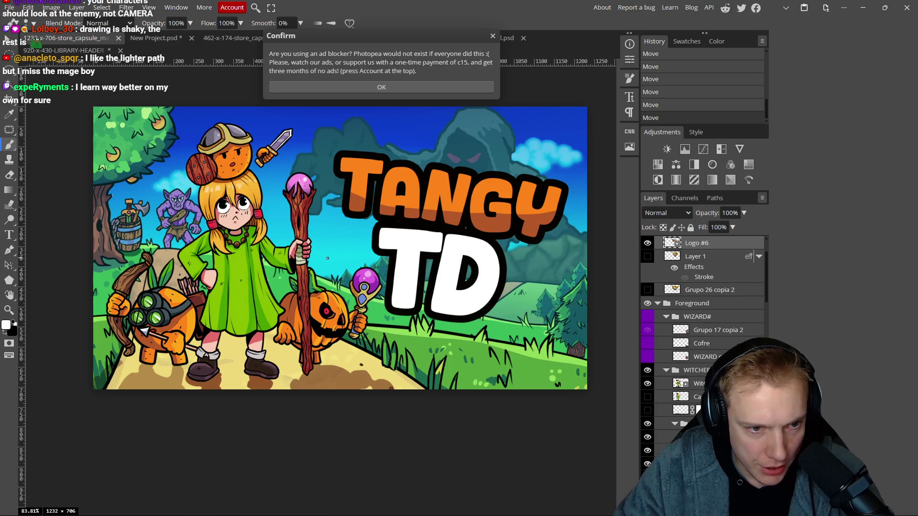
{"action": "scroll", "coordinate": [726, 313], "scroll_direction": "up", "scroll_amount": 2}
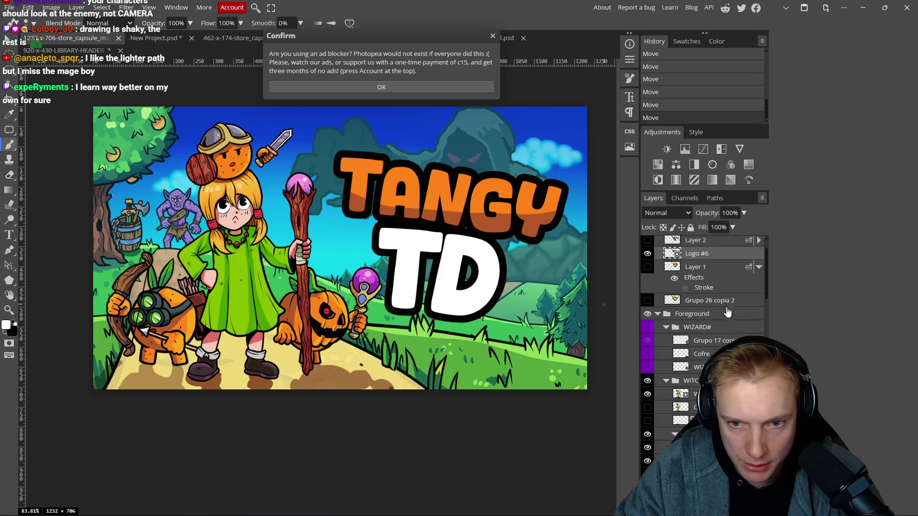
{"action": "left_click", "coordinate": [492, 35]}
{"action": "left_click", "coordinate": [692, 257]}
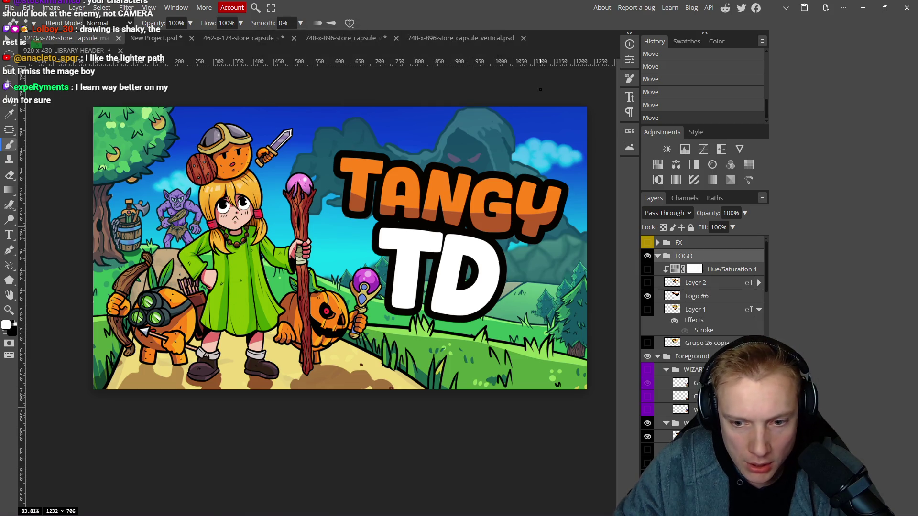
{"action": "key", "text": "ctrl+shift+n"}
- Sketch two trial white brush strokes over the girl and staff, then undo both
{"action": "mouse_move", "coordinate": [384, 225]}
{"action": "left_mouse_down"}
{"action": "mouse_move", "coordinate": [371, 213]}
{"action": "mouse_move", "coordinate": [386, 261]}
{"action": "mouse_move", "coordinate": [371, 231]}
{"action": "left_mouse_up"}
{"action": "mouse_move", "coordinate": [327, 146]}
{"action": "left_mouse_down"}
{"action": "mouse_move", "coordinate": [289, 139]}
{"action": "mouse_move", "coordinate": [240, 184]}
{"action": "mouse_move", "coordinate": [204, 264]}
{"action": "left_mouse_up"}
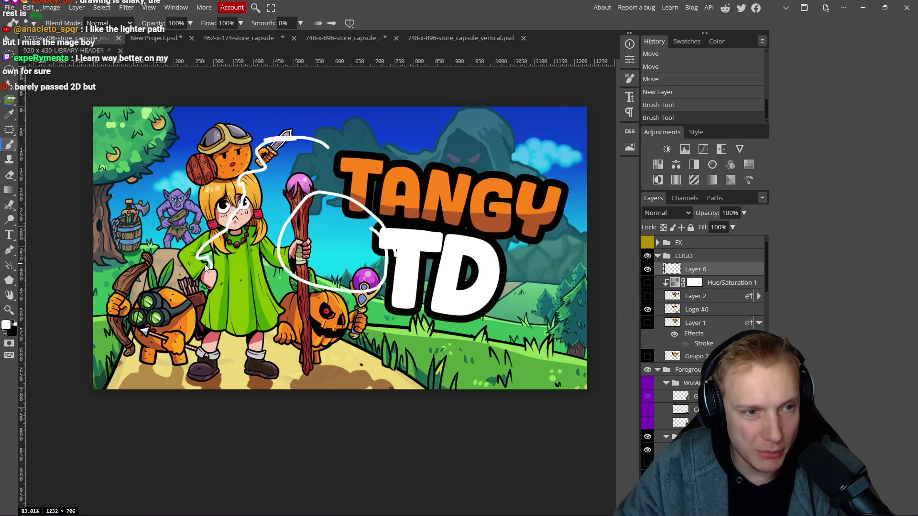
{"action": "key", "text": "ctrl+z"}
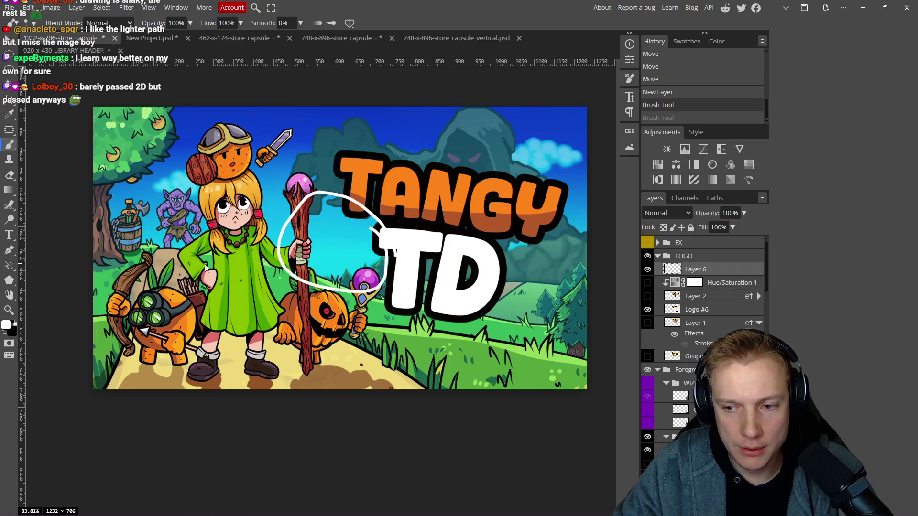
{"action": "key", "text": "ctrl+z"}
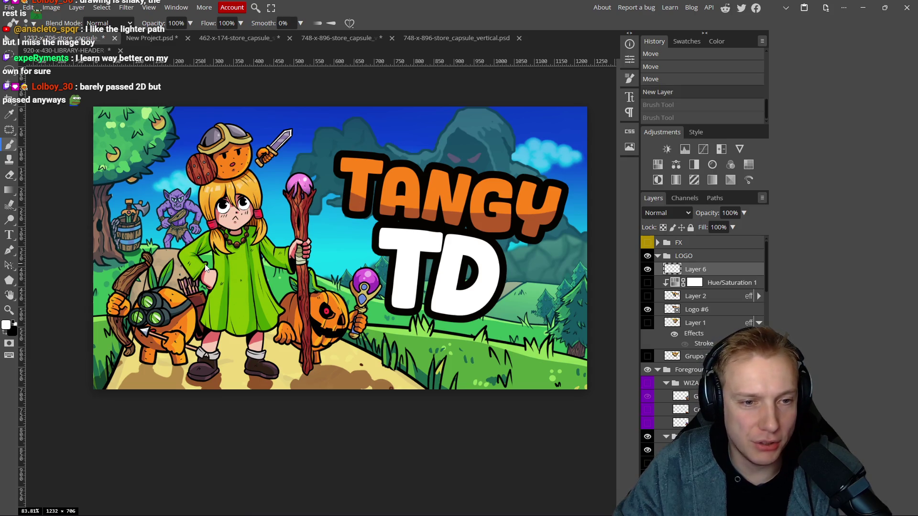
{"action": "scroll", "coordinate": [384, 195], "scroll_direction": "down", "scroll_amount": 5}
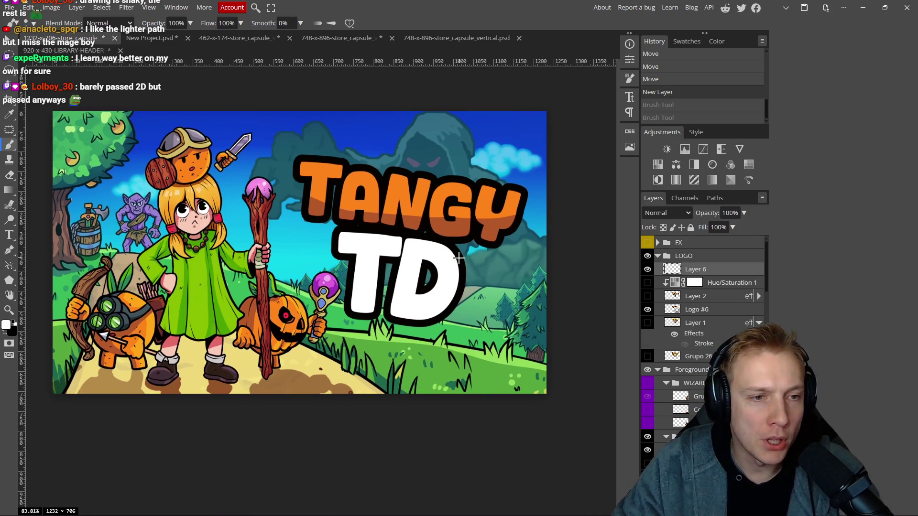
{"action": "scroll", "coordinate": [385, 194], "scroll_direction": "up", "scroll_amount": 3}
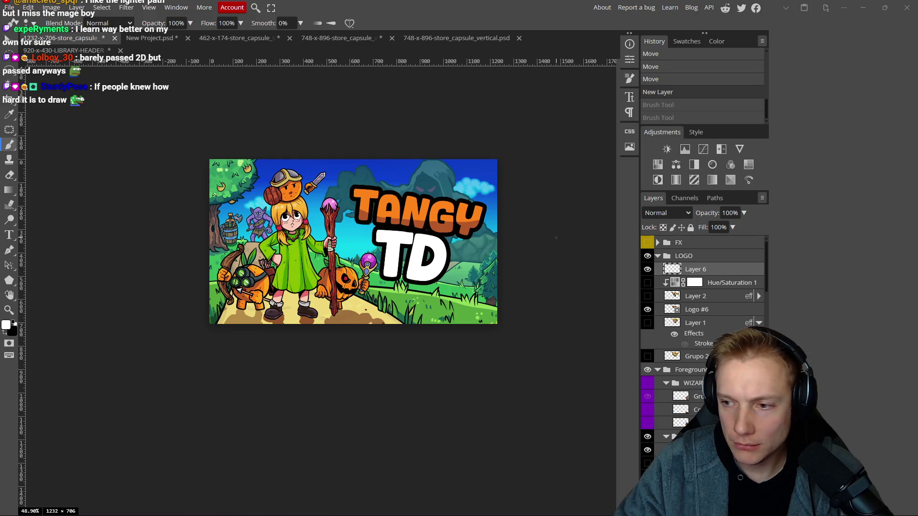
{"action": "mouse_move", "coordinate": [502, 289]}
{"action": "left_mouse_down"}
{"action": "mouse_move", "coordinate": [494, 263]}
{"action": "mouse_move", "coordinate": [499, 276]}
{"action": "left_mouse_up"}
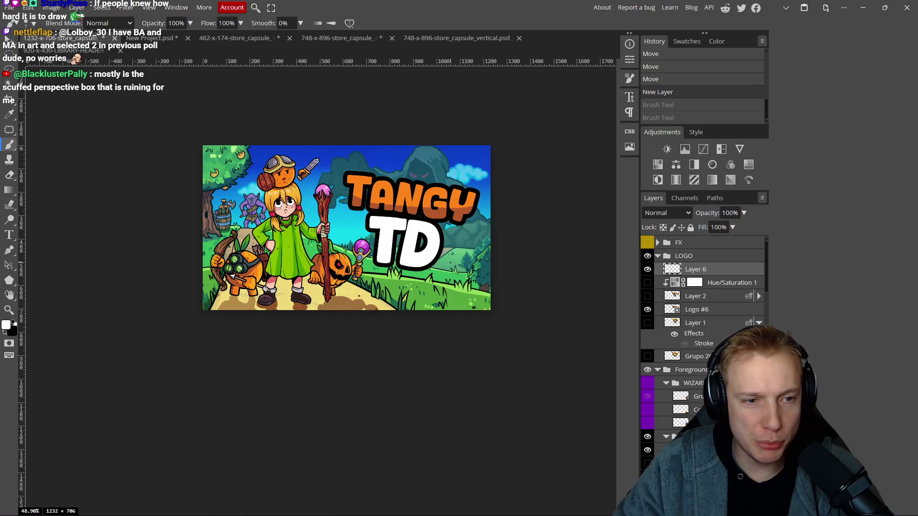
{"action": "scroll", "coordinate": [447, 279], "scroll_direction": "down", "scroll_amount": 2}
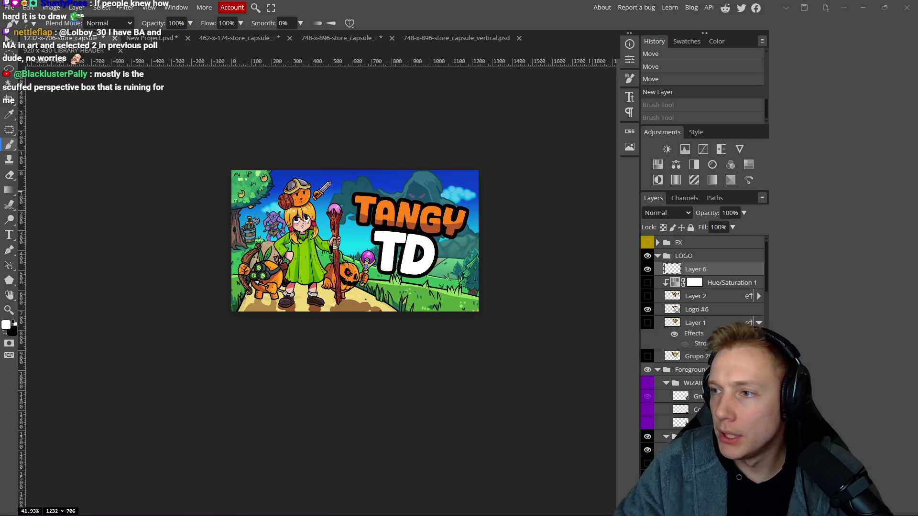
- Check the Excalidraw thumbnail comparison, then return to the capsule in Photopea
{"action": "key", "text": "alt+Tab"}
{"action": "scroll", "coordinate": [412, 301], "scroll_direction": "up", "scroll_amount": 8}
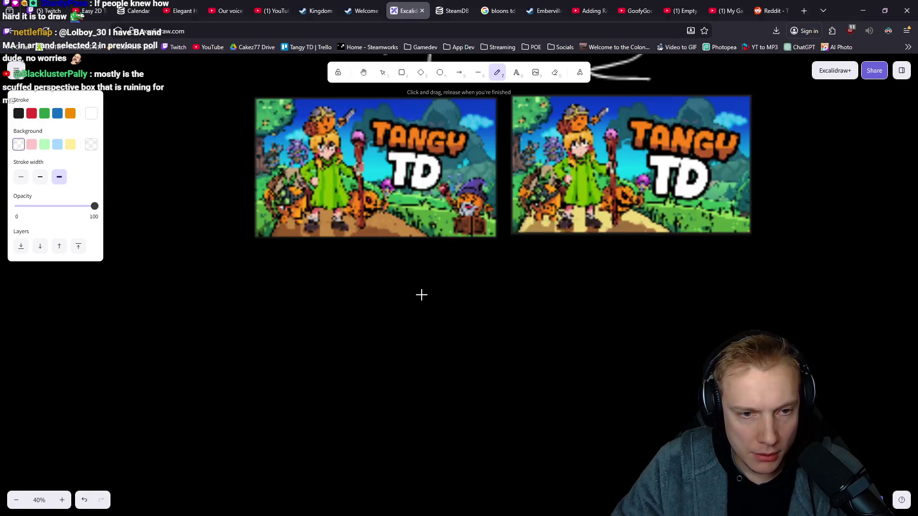
{"action": "scroll", "coordinate": [461, 266], "scroll_direction": "up", "scroll_amount": 1}
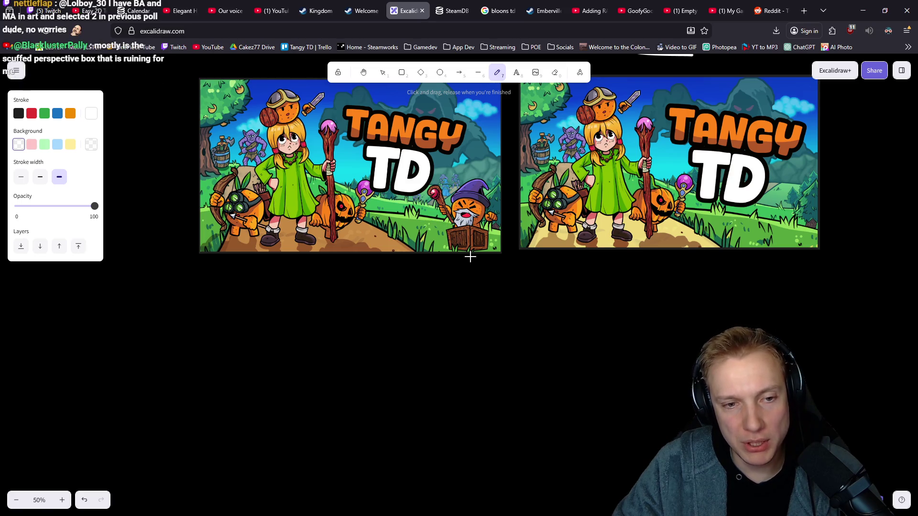
{"action": "key", "text": "alt+Tab"}
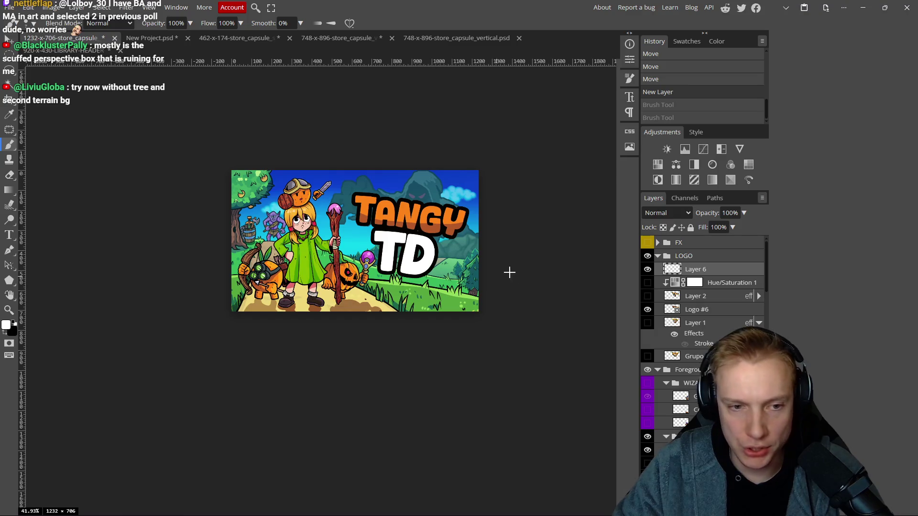
- Show the WIZARD#, Cofre and WIZARD copia 2 layers and hide Grupo 17 copia 2
{"action": "scroll", "coordinate": [679, 310], "scroll_direction": "down", "scroll_amount": 3}
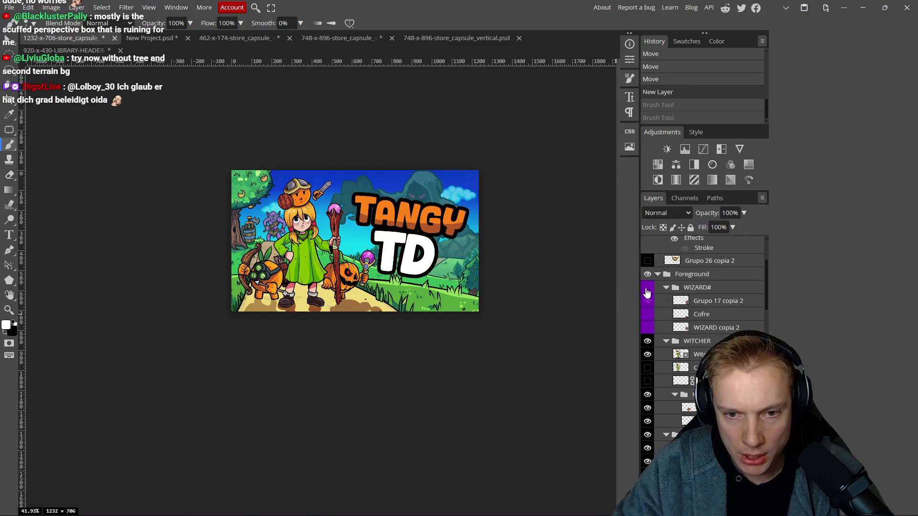
{"action": "left_click", "coordinate": [647, 287]}
{"action": "left_click", "coordinate": [648, 315]}
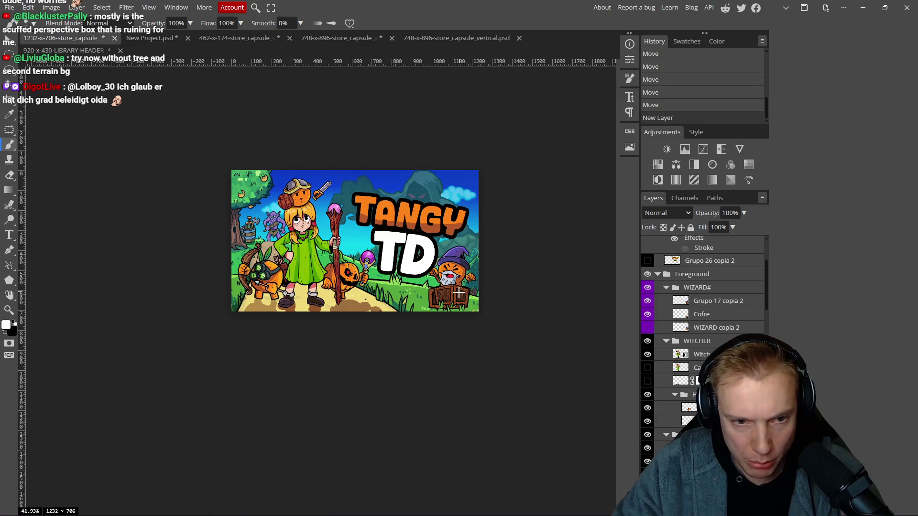
{"action": "scroll", "coordinate": [456, 296], "scroll_direction": "up", "scroll_amount": 3}
{"action": "scroll", "coordinate": [444, 308], "scroll_direction": "up", "scroll_amount": 3}
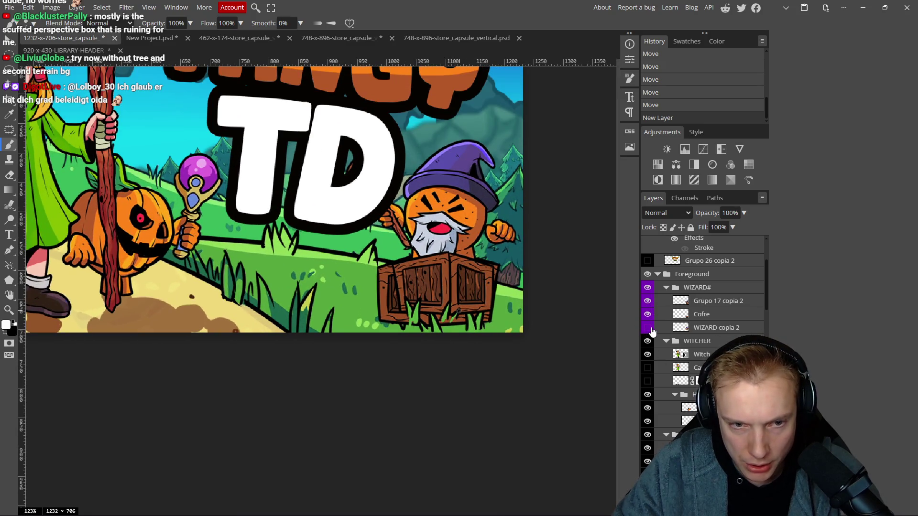
{"action": "left_click", "coordinate": [650, 329]}
{"action": "left_click", "coordinate": [647, 302]}
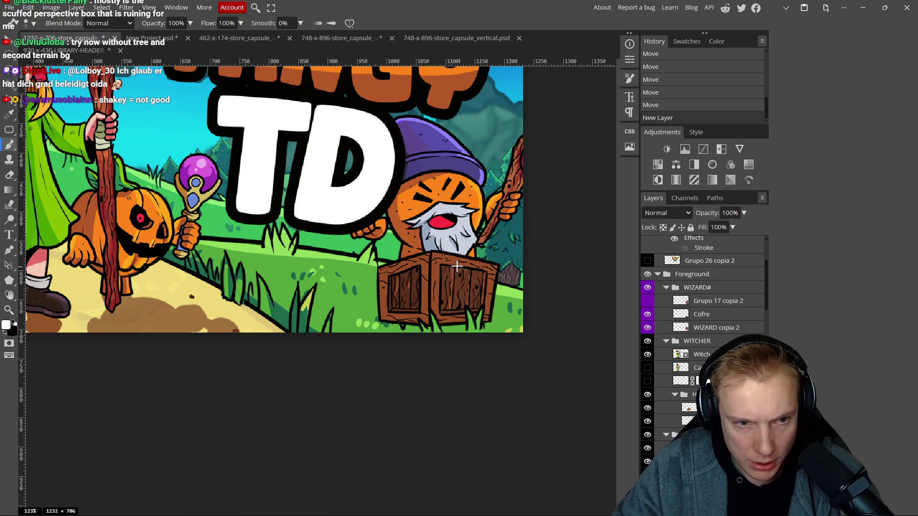
- Toggle the wizard and Cofre crate layers to compare, ending with both hidden
{"action": "scroll", "coordinate": [456, 266], "scroll_direction": "down", "scroll_amount": 2}
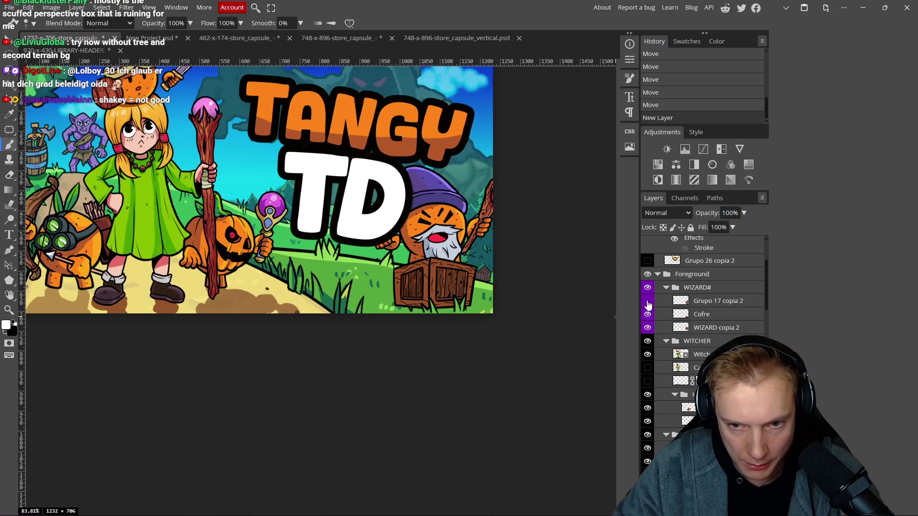
{"action": "left_click", "coordinate": [647, 301]}
{"action": "left_click", "coordinate": [647, 314]}
{"action": "left_click", "coordinate": [647, 326]}
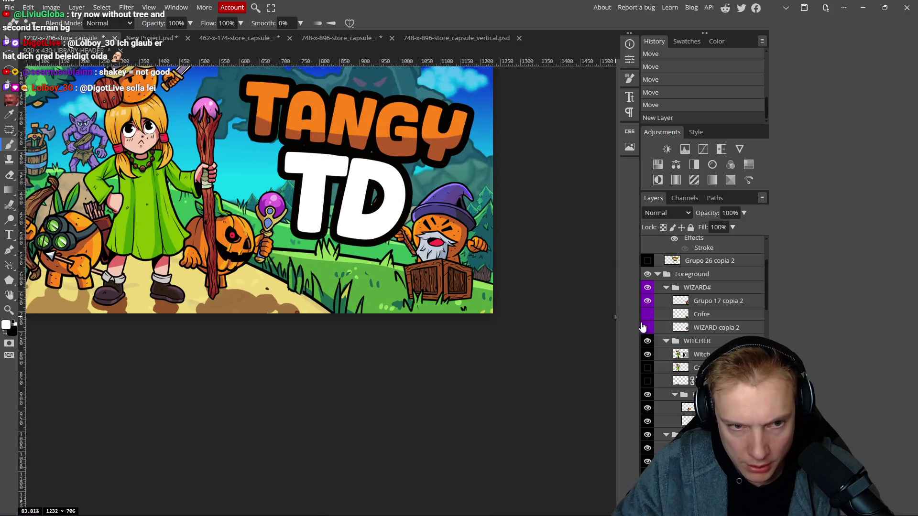
{"action": "scroll", "coordinate": [345, 217], "scroll_direction": "down", "scroll_amount": 3}
{"action": "scroll", "coordinate": [463, 249], "scroll_direction": "up", "scroll_amount": 3}
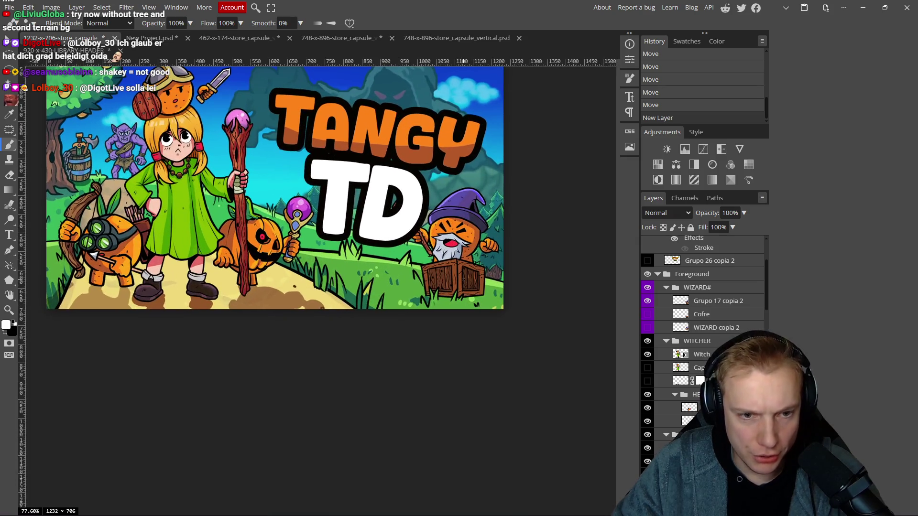
{"action": "left_click", "coordinate": [647, 314]}
{"action": "left_click", "coordinate": [648, 315]}
{"action": "left_click", "coordinate": [647, 316]}
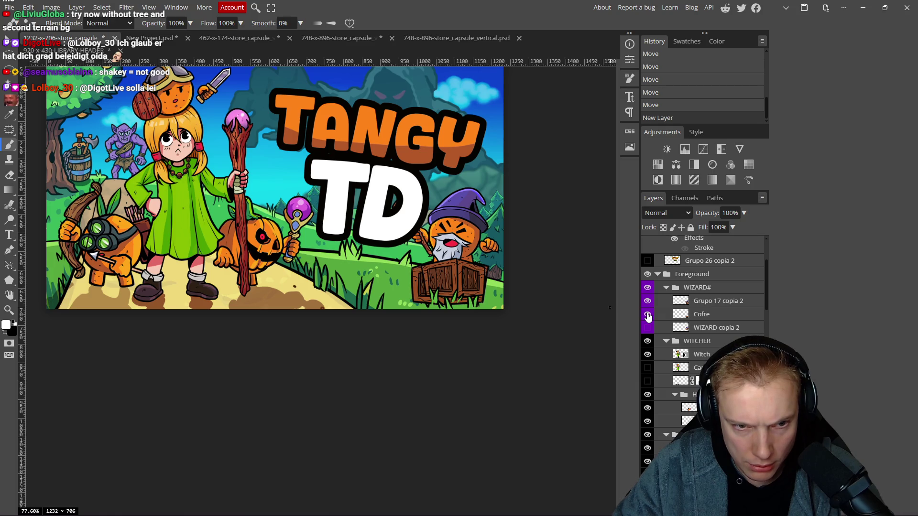
{"action": "left_click", "coordinate": [647, 315]}
{"action": "left_click", "coordinate": [647, 301]}
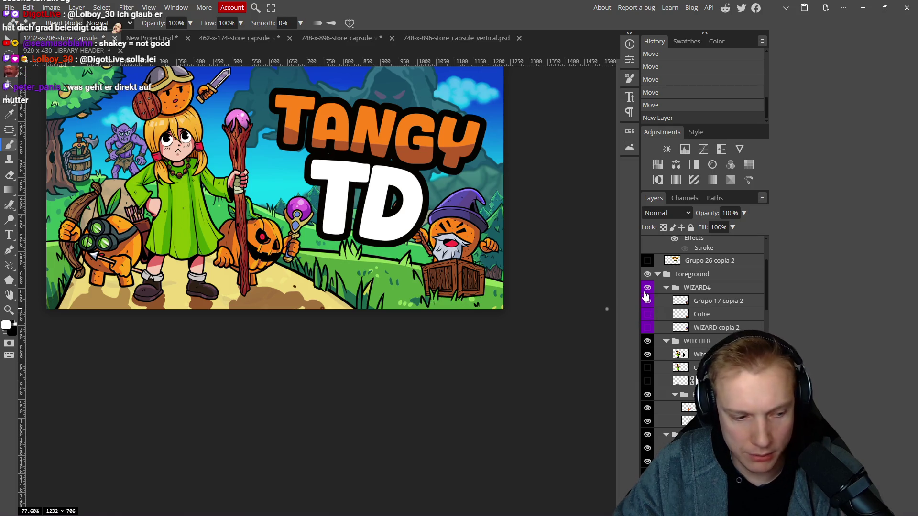
- Fit the whole capsule to the screen and collapse the side panels into an icon strip
{"action": "scroll", "coordinate": [472, 304], "scroll_direction": "down", "scroll_amount": 3}
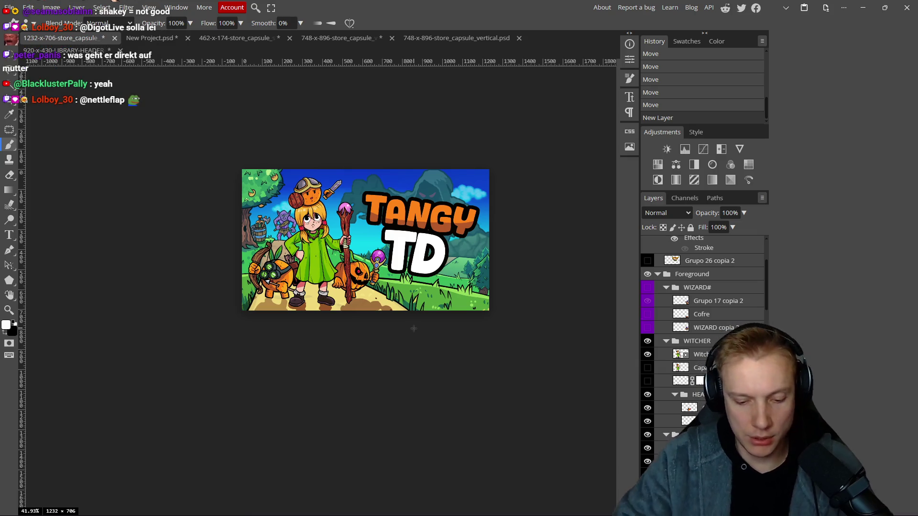
{"action": "key", "text": "ctrl+0"}
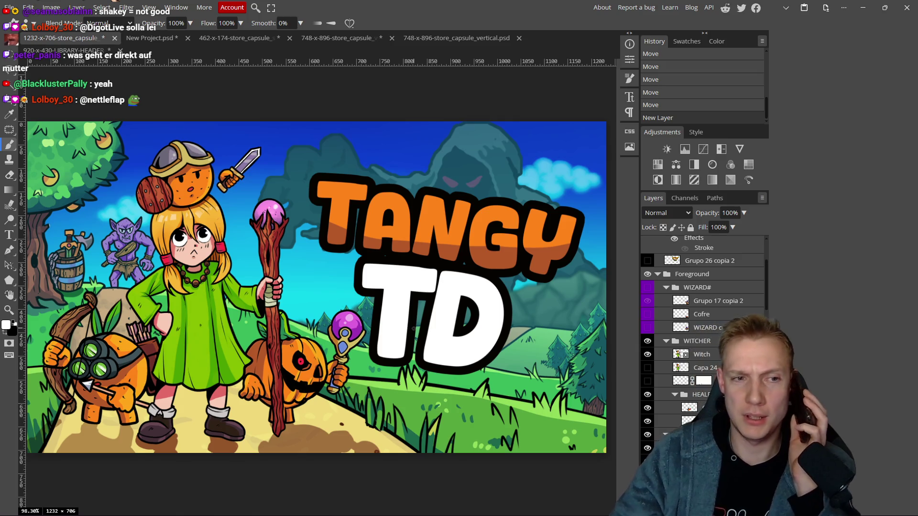
{"action": "scroll", "coordinate": [359, 256], "scroll_direction": "left", "scroll_amount": 2}
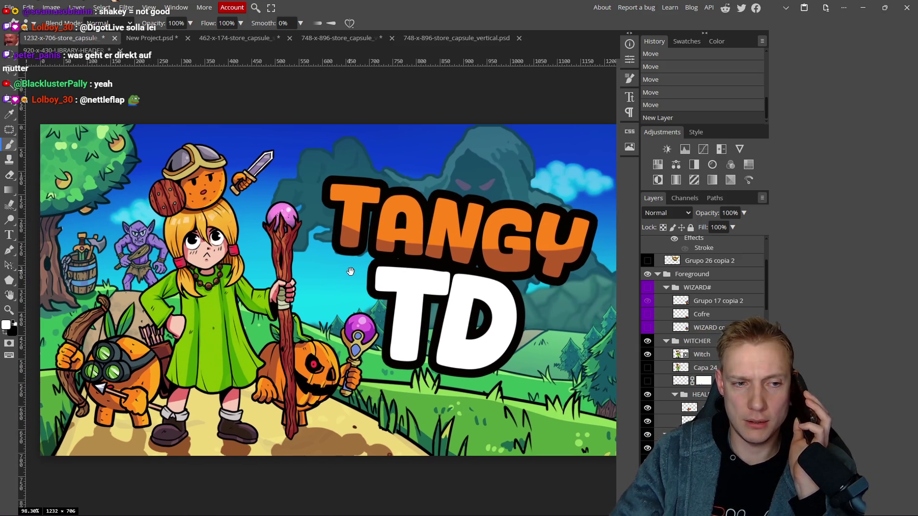
{"action": "left_click", "coordinate": [702, 34]}
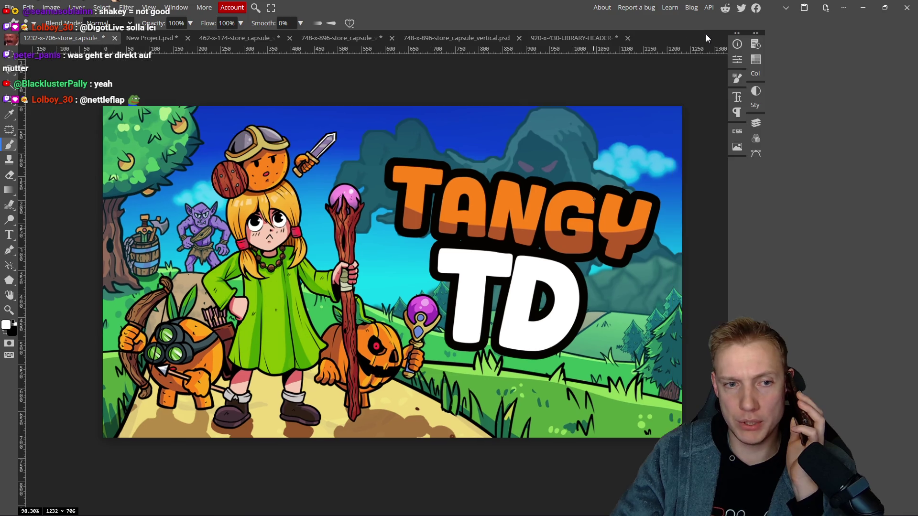
{"action": "left_click_drag", "start_coordinate": [419, 230], "coordinate": [410, 243]}
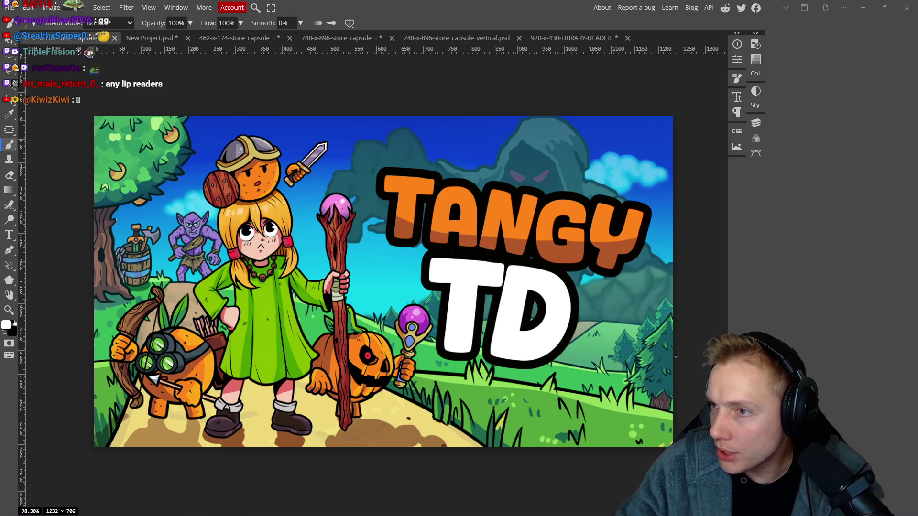
{"action": "left_click_drag", "start_coordinate": [455, 232], "coordinate": [411, 243]}
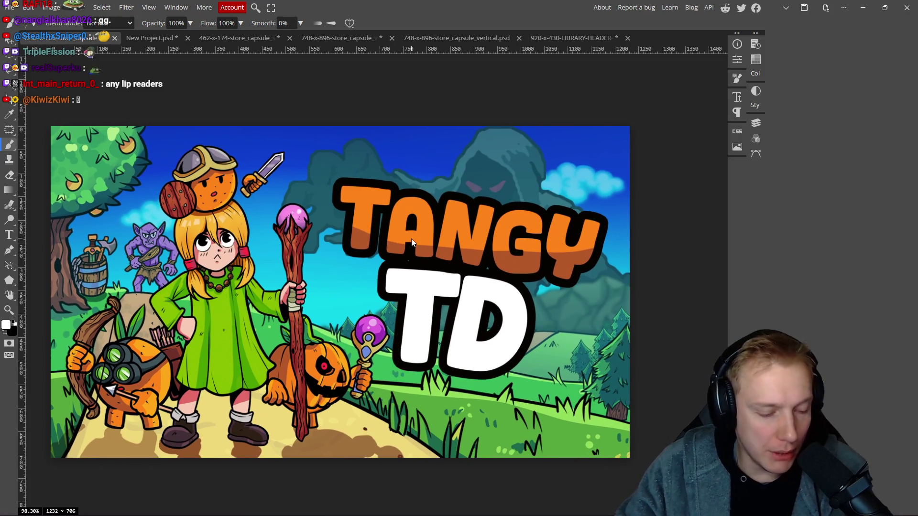
- Save the PSD and re-export the PNG, replacing 1232-x-706-store_capsule_main #3.png
{"action": "key", "text": "ctrl+s"}
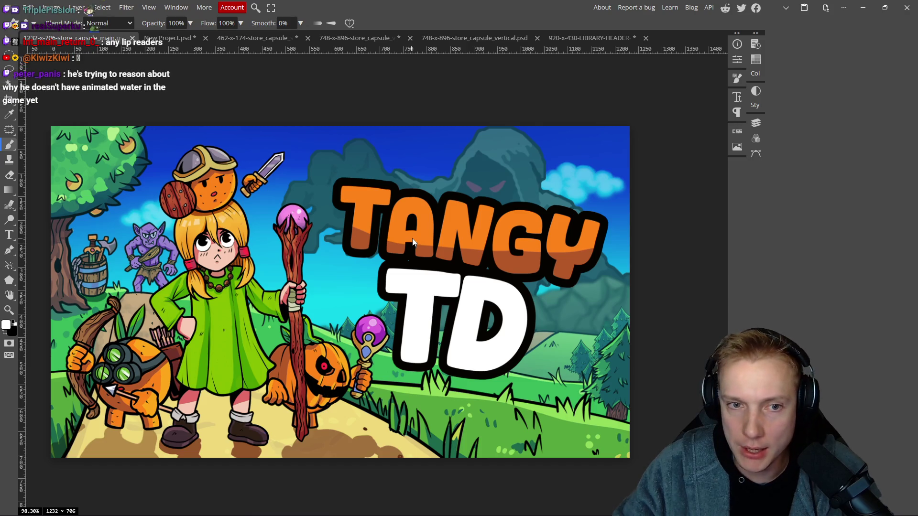
{"action": "key", "text": "ctrl+alt+shift+s"}
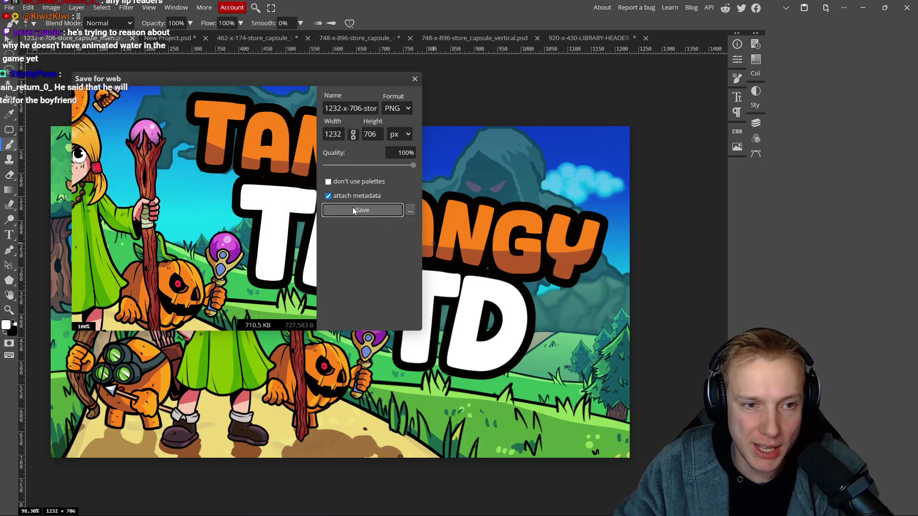
{"action": "left_click", "coordinate": [362, 209]}
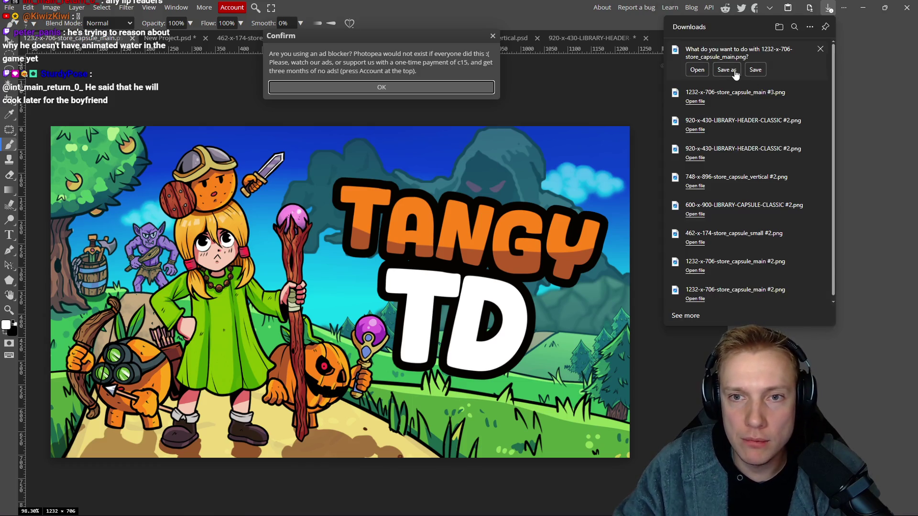
{"action": "left_click", "coordinate": [735, 75]}
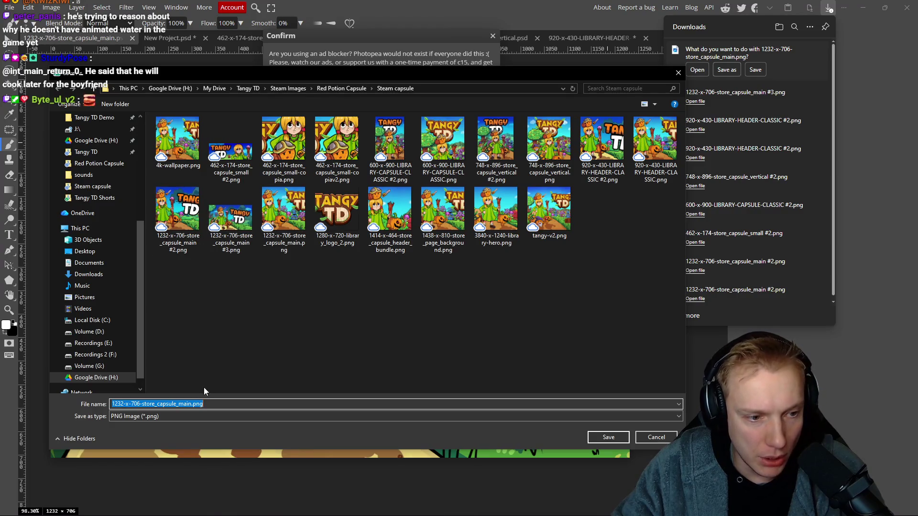
{"action": "left_click", "coordinate": [236, 231]}
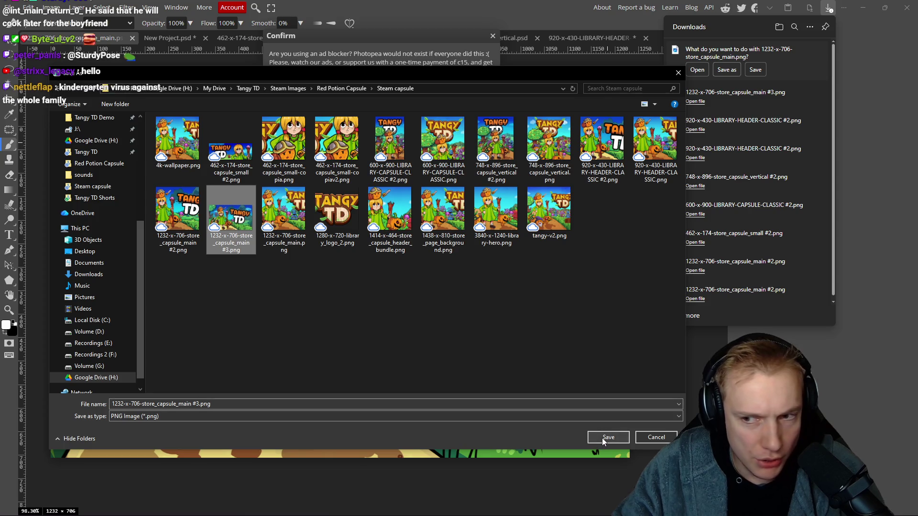
{"action": "left_click", "coordinate": [602, 438]}
{"action": "left_click", "coordinate": [482, 264]}
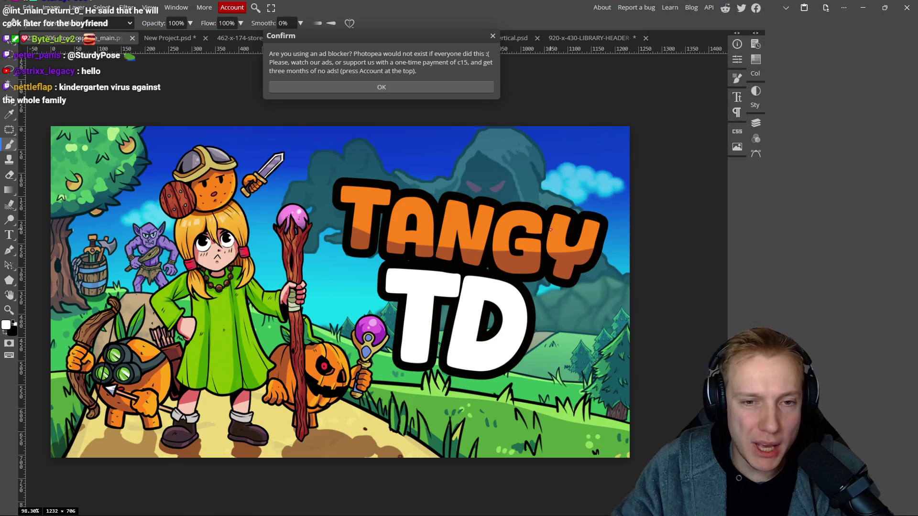
{"action": "scroll", "coordinate": [514, 233], "scroll_direction": "down", "scroll_amount": 3}
{"action": "scroll", "coordinate": [481, 231], "scroll_direction": "up", "scroll_amount": 1}
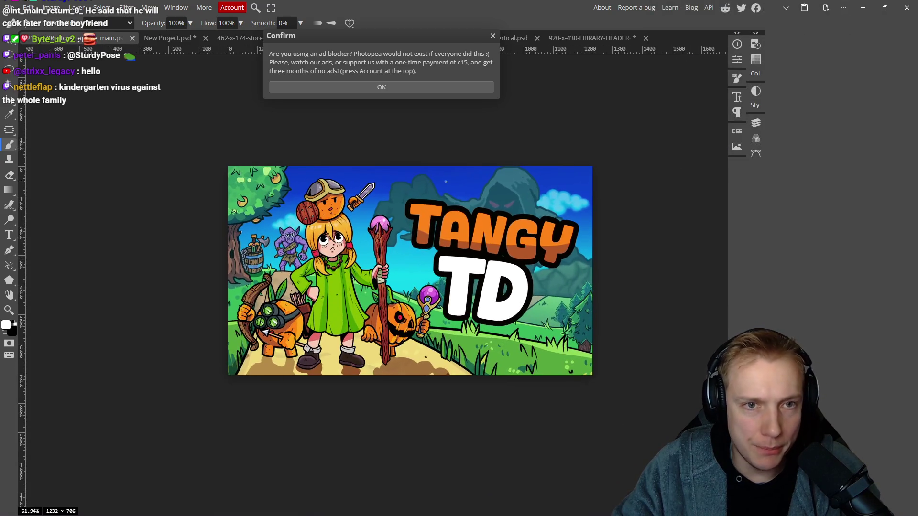
- Dismiss the ad-blocker notice and zoom in and out to review the finished main capsule
{"action": "left_click", "coordinate": [493, 38]}
{"action": "scroll", "coordinate": [393, 215], "scroll_direction": "down", "scroll_amount": 3}
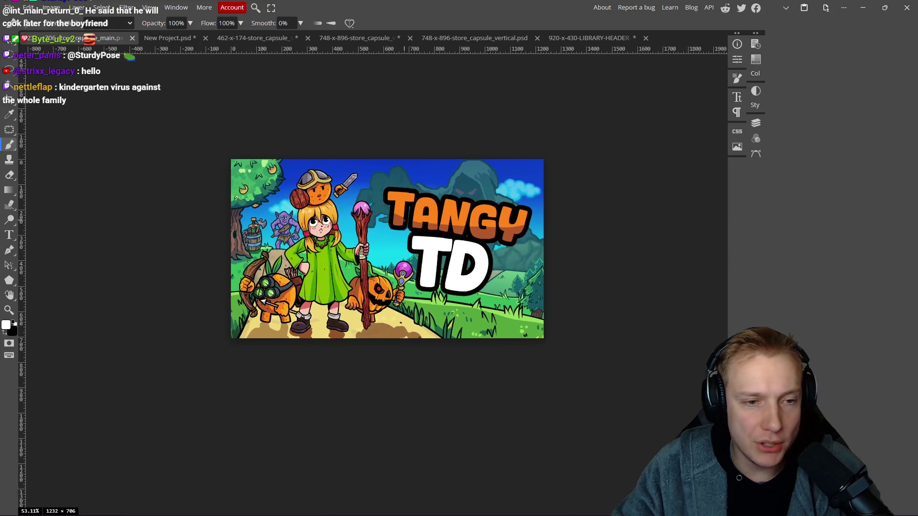
{"action": "scroll", "coordinate": [394, 217], "scroll_direction": "up", "scroll_amount": 1}
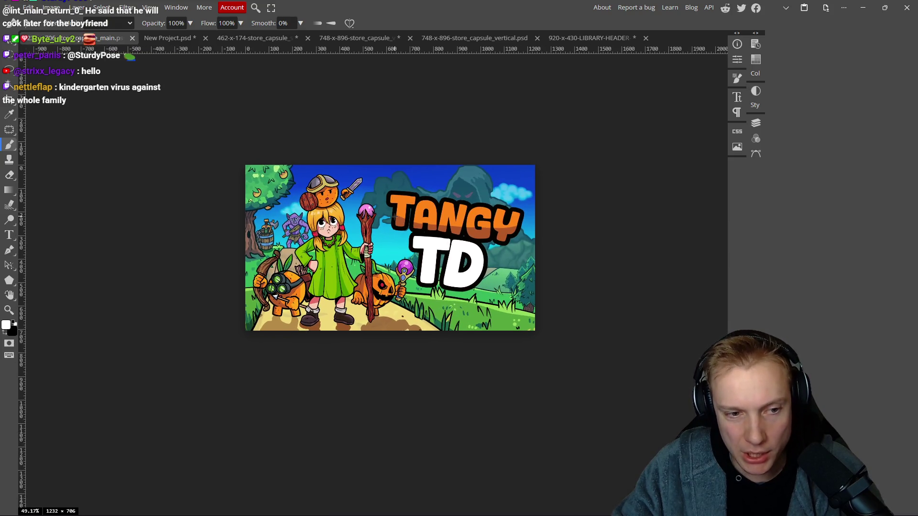
{"action": "scroll", "coordinate": [393, 216], "scroll_direction": "down", "scroll_amount": 3}
{"action": "scroll", "coordinate": [403, 215], "scroll_direction": "up", "scroll_amount": 1}
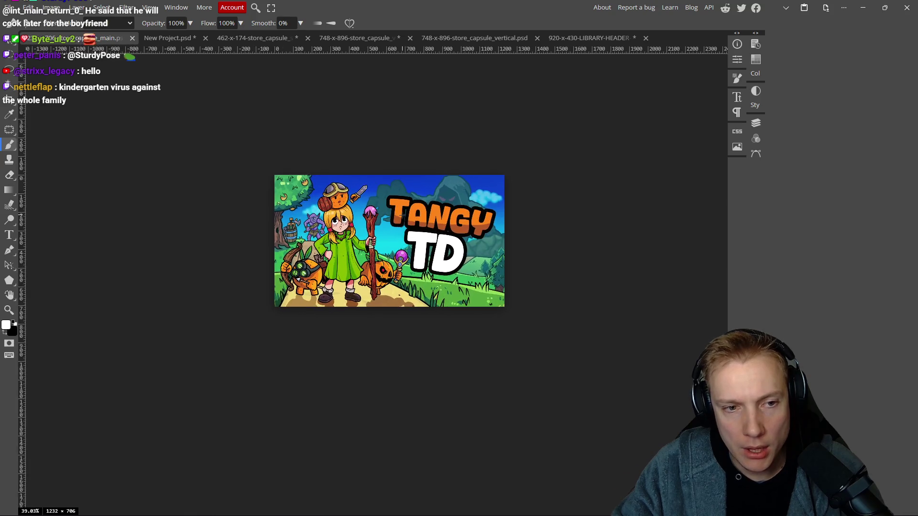
{"action": "scroll", "coordinate": [430, 233], "scroll_direction": "down", "scroll_amount": 1}
{"action": "scroll", "coordinate": [399, 201], "scroll_direction": "up", "scroll_amount": 1}
{"action": "scroll", "coordinate": [399, 201], "scroll_direction": "down", "scroll_amount": 1}
{"action": "scroll", "coordinate": [399, 201], "scroll_direction": "up", "scroll_amount": 1}
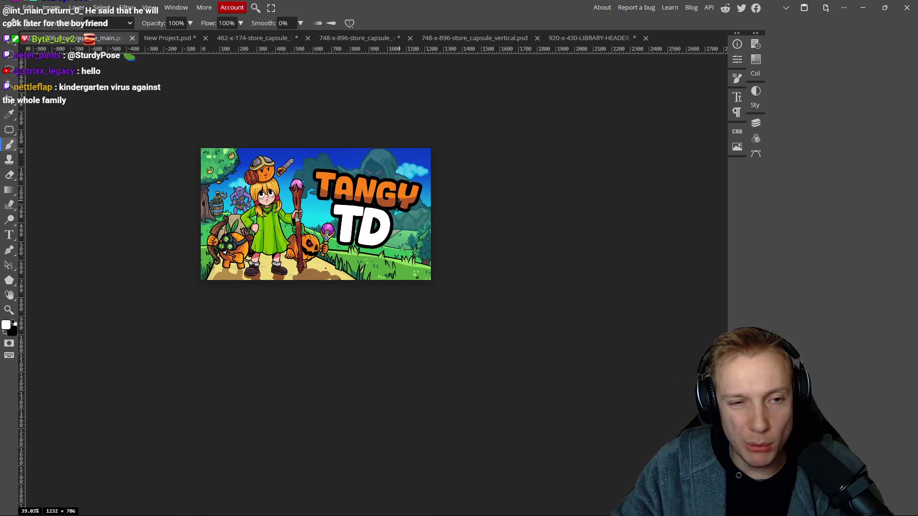
{"action": "scroll", "coordinate": [341, 207], "scroll_direction": "down", "scroll_amount": 1}
{"action": "scroll", "coordinate": [381, 205], "scroll_direction": "up", "scroll_amount": 1}
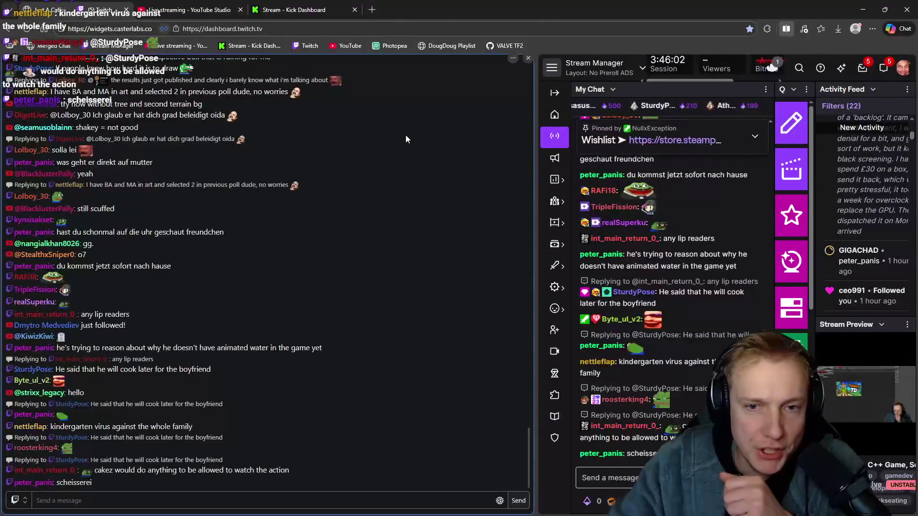
- Run the /user and /u chat commands on the chatter's username to attempt an unban
{"action": "left_click", "coordinate": [632, 477]}
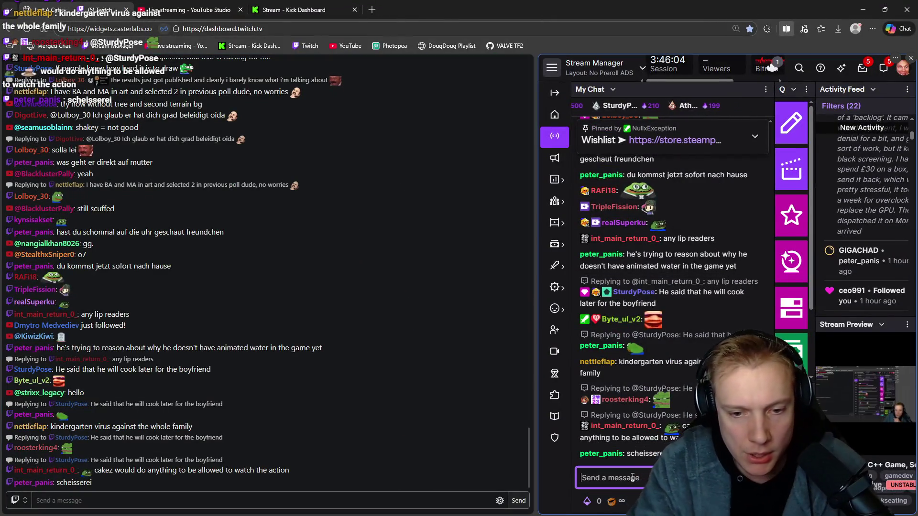
{"action": "type", "text": "/user B"}
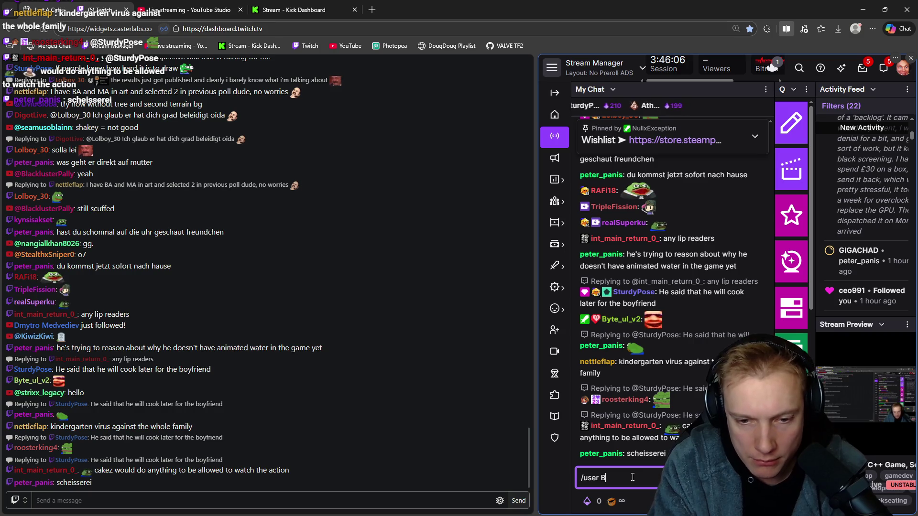
{"action": "type", "text": "yte_ui_v2"}
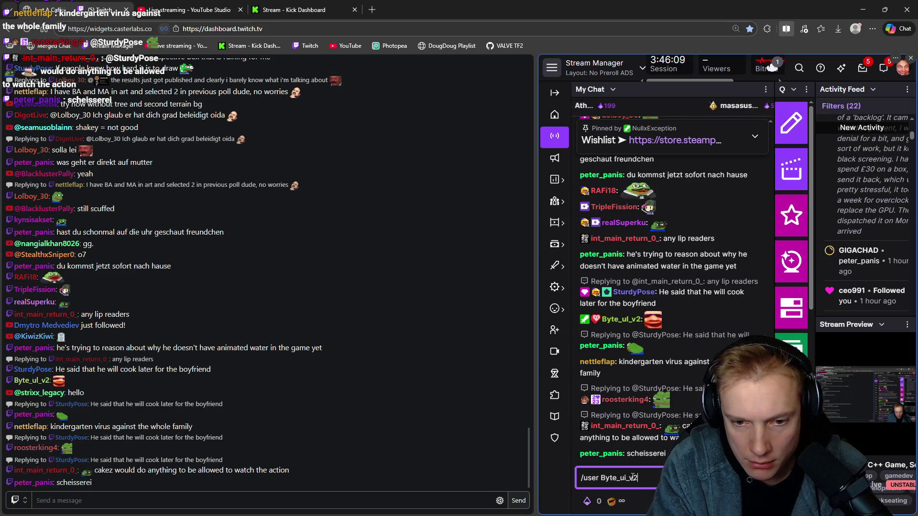
{"action": "key", "text": "Return"}
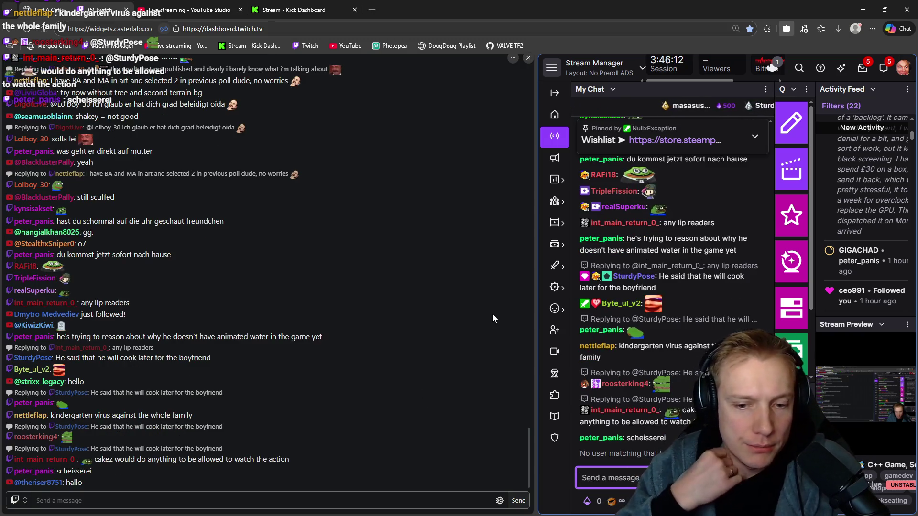
{"action": "type", "text": "/u"}
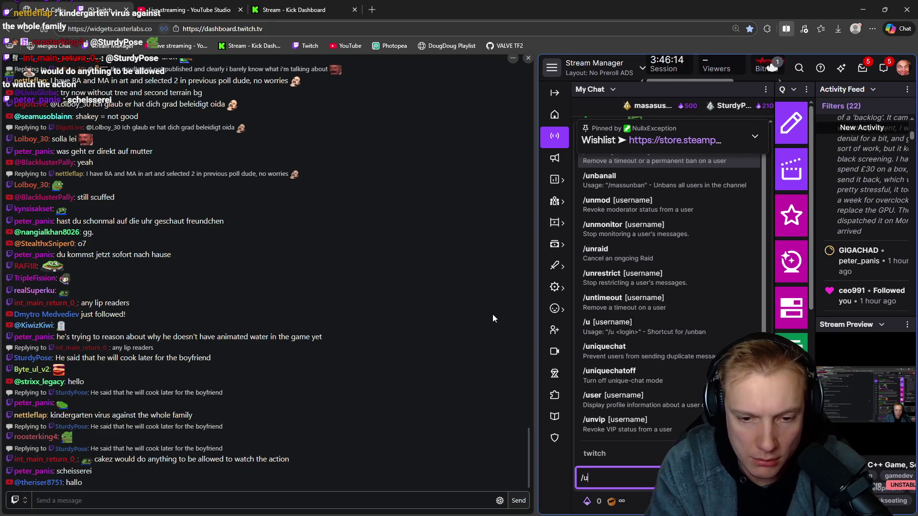
{"action": "type", "text": " Byt"}
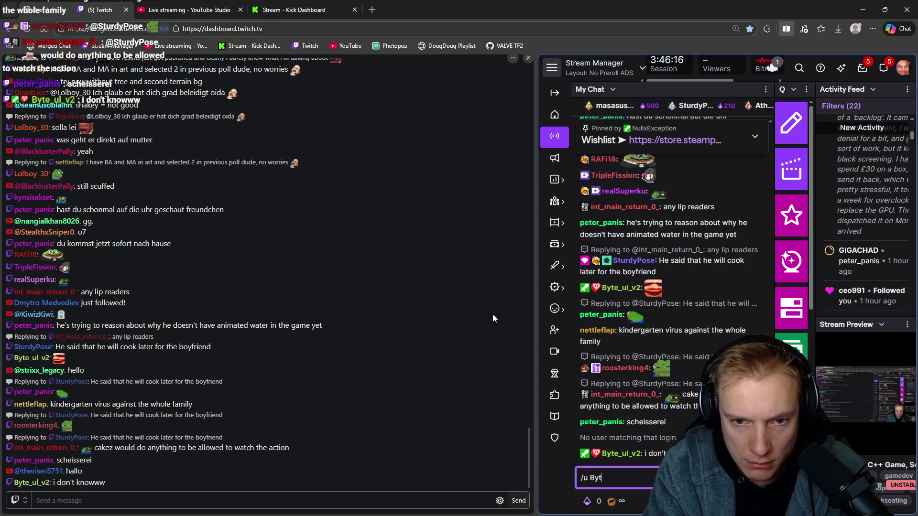
{"action": "type", "text": "e_ul_v2"}
{"action": "key", "text": "Return"}
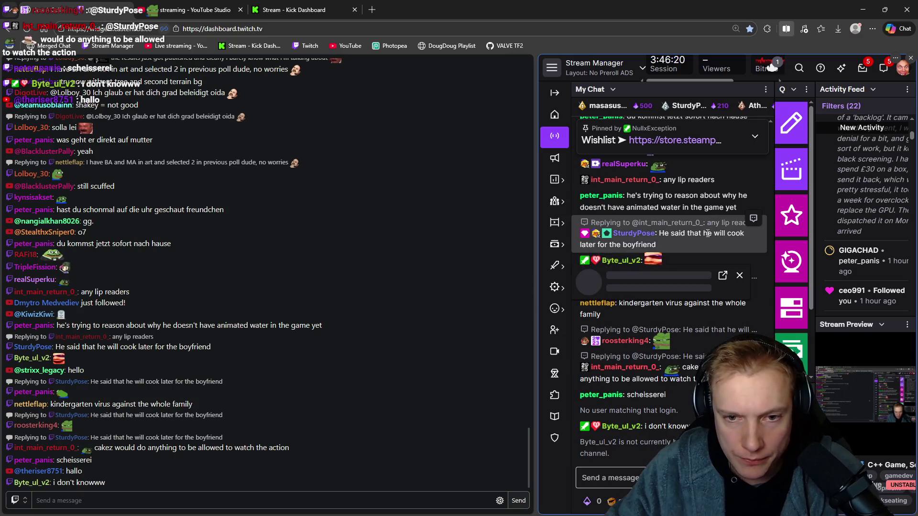
- Pop out the chatter's user card, enlarge it to view past messages, then close it
{"action": "left_click", "coordinate": [619, 260]}
{"action": "left_click", "coordinate": [720, 278]}
{"action": "mouse_move", "coordinate": [883, 76]}
{"action": "left_mouse_down"}
{"action": "mouse_move", "coordinate": [691, 75]}
{"action": "mouse_move", "coordinate": [257, 97]}
{"action": "mouse_move", "coordinate": [254, 104]}
{"action": "left_mouse_up"}
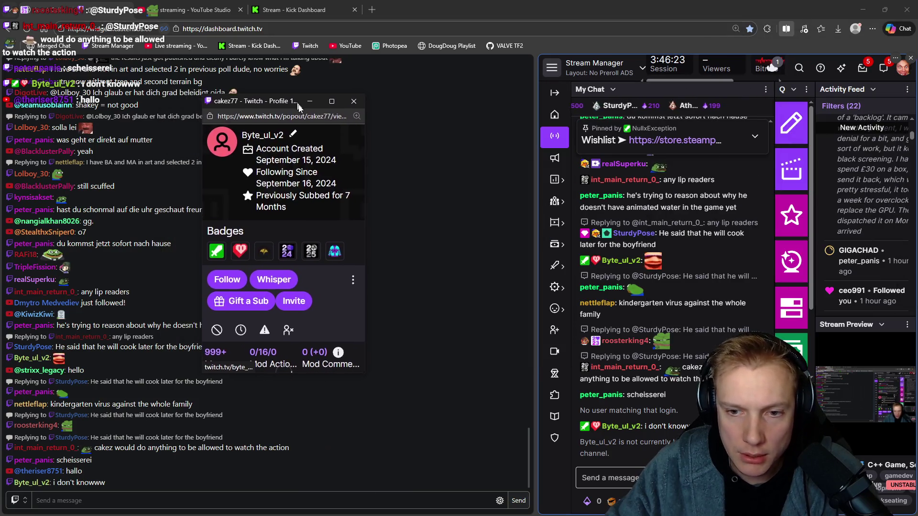
{"action": "left_click_drag", "start_coordinate": [374, 380], "coordinate": [718, 513]}
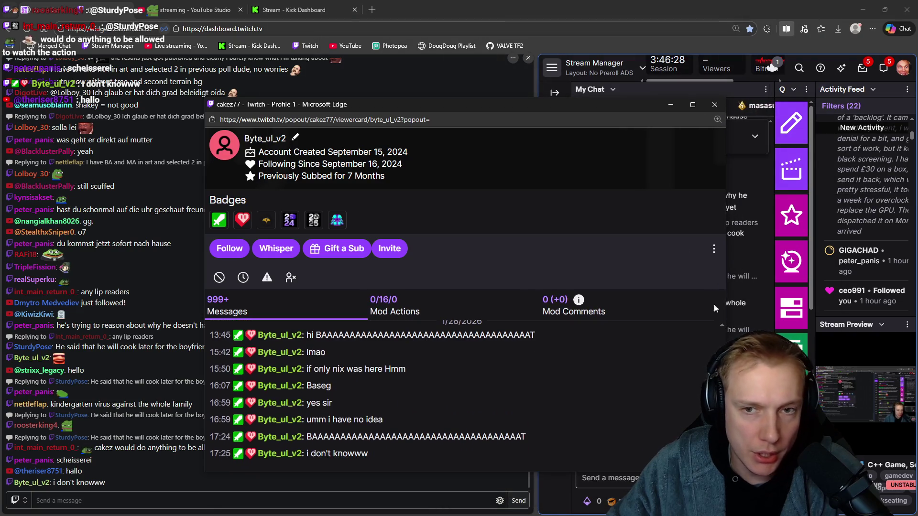
{"action": "left_click", "coordinate": [706, 104]}
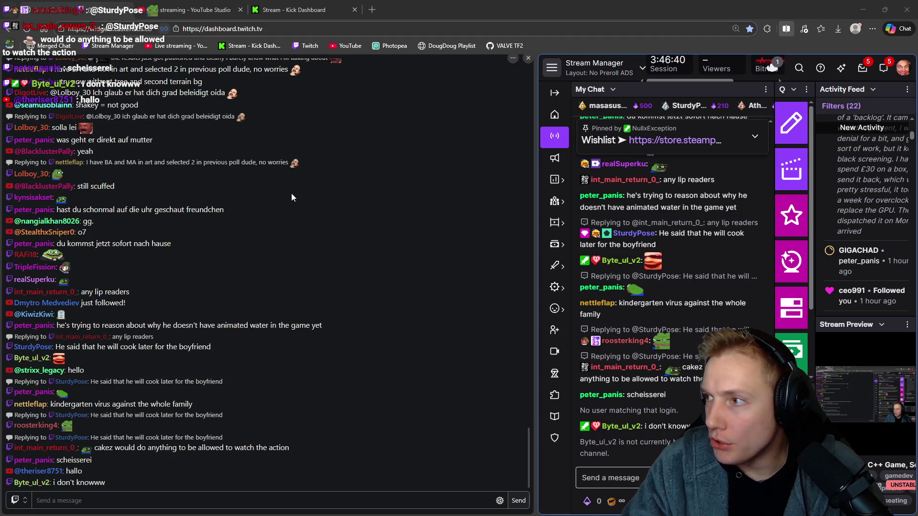
{"action": "key", "text": "alt+Tab"}
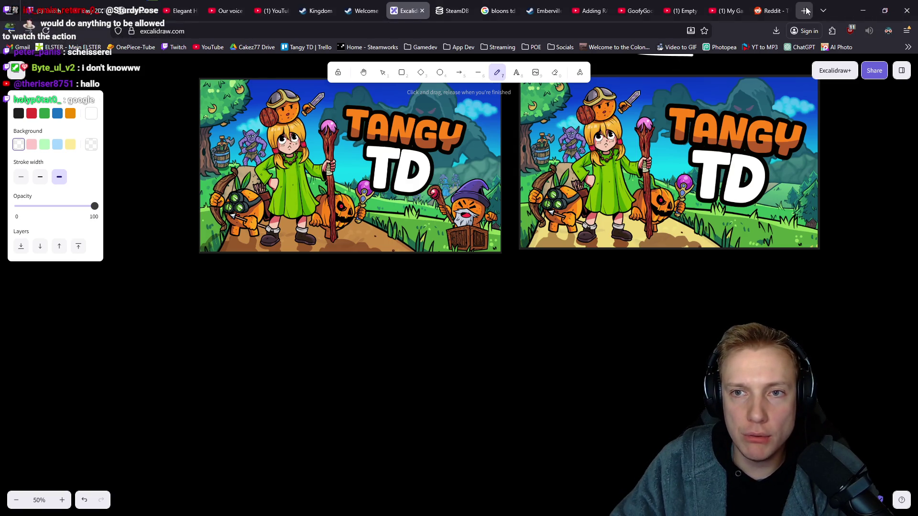
{"action": "key", "text": "alt+Tab"}
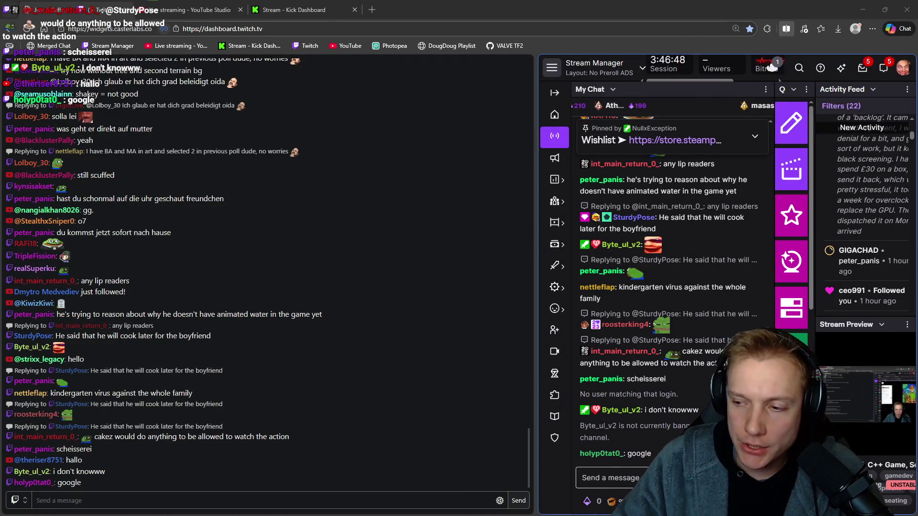
{"action": "key", "text": "alt+Tab"}
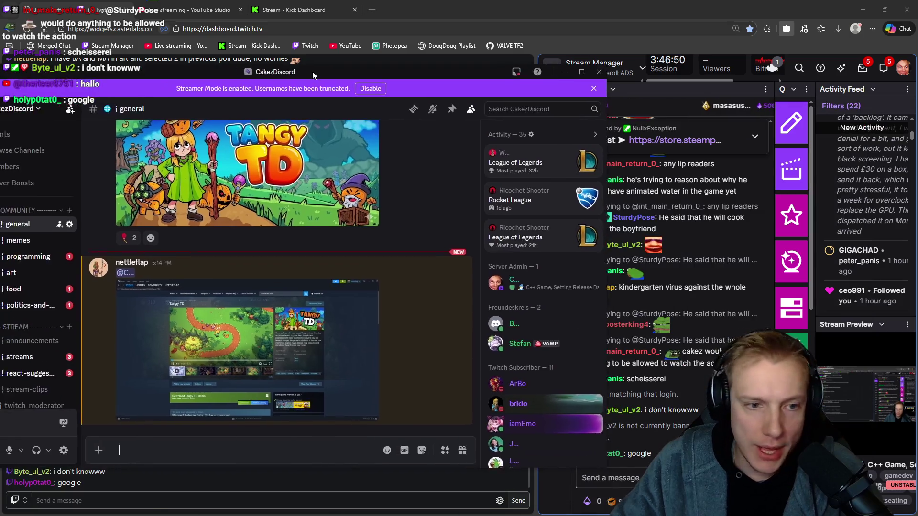
{"action": "scroll", "coordinate": [303, 262], "scroll_direction": "down", "scroll_amount": 5}
{"action": "scroll", "coordinate": [303, 262], "scroll_direction": "up", "scroll_amount": 20}
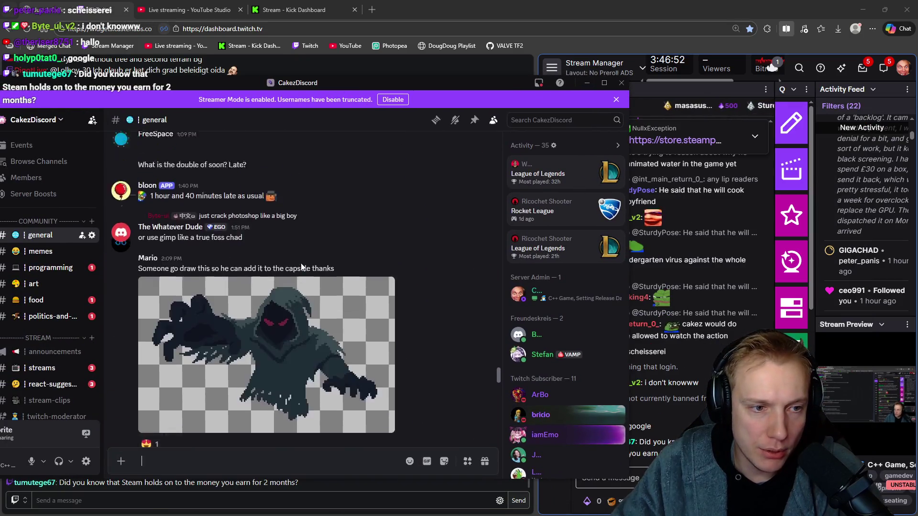
{"action": "scroll", "coordinate": [301, 265], "scroll_direction": "up", "scroll_amount": 20}
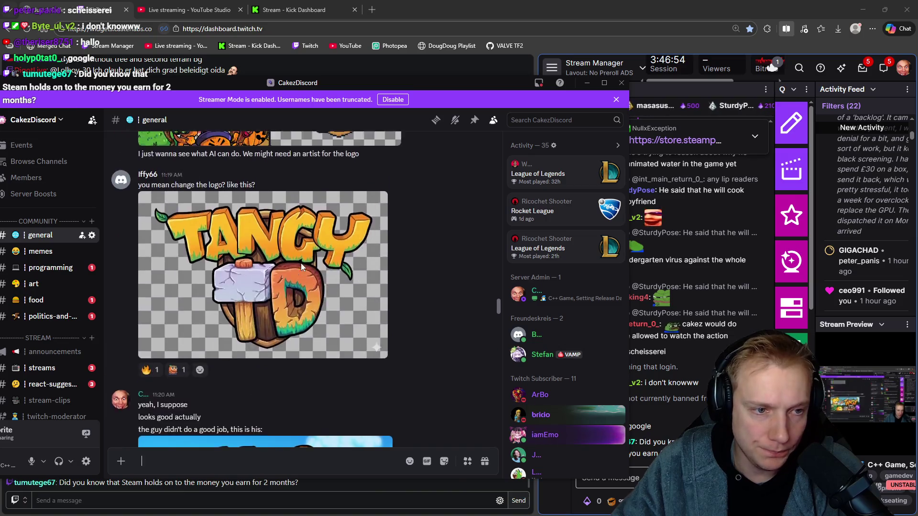
{"action": "scroll", "coordinate": [269, 271], "scroll_direction": "up", "scroll_amount": 20}
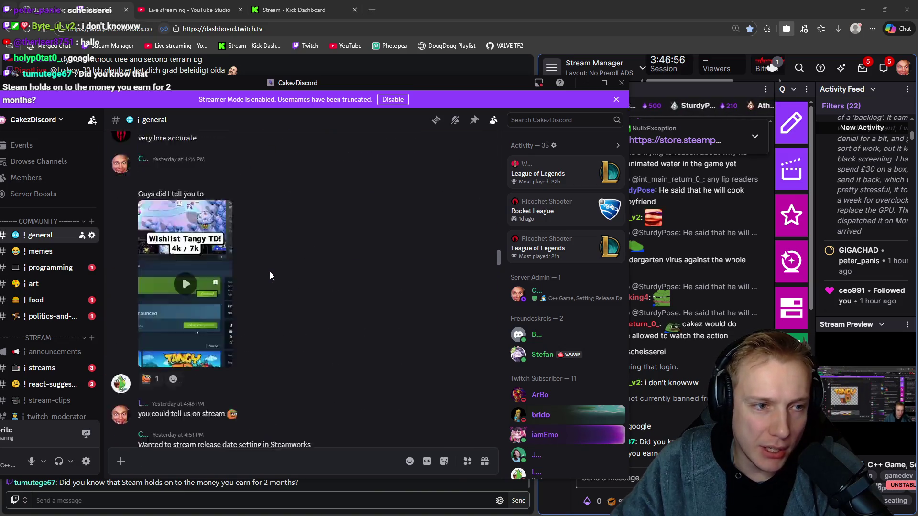
{"action": "scroll", "coordinate": [269, 271], "scroll_direction": "up", "scroll_amount": 20}
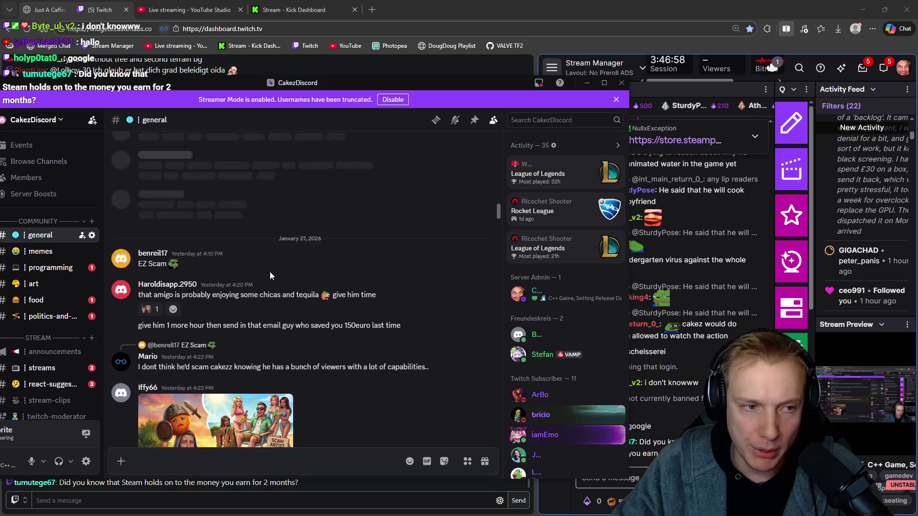
{"action": "scroll", "coordinate": [270, 276], "scroll_direction": "up", "scroll_amount": 15}
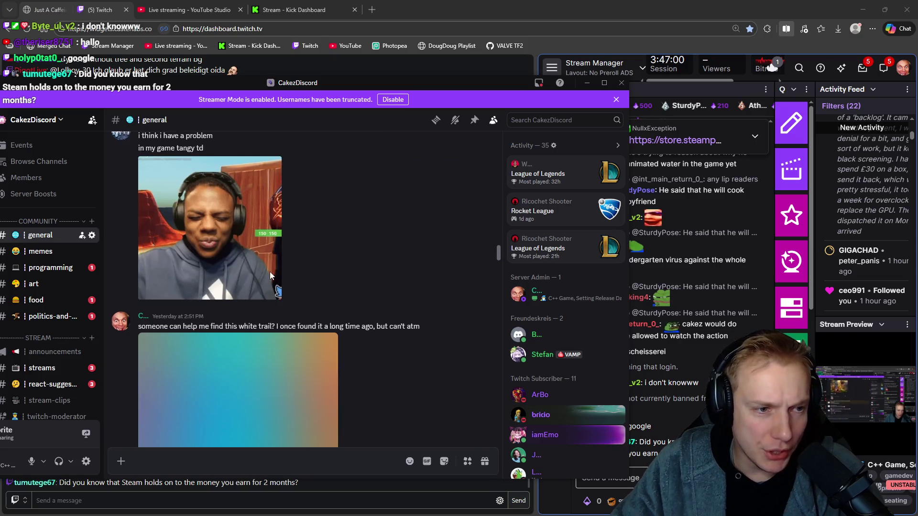
{"action": "scroll", "coordinate": [320, 274], "scroll_direction": "up", "scroll_amount": 5}
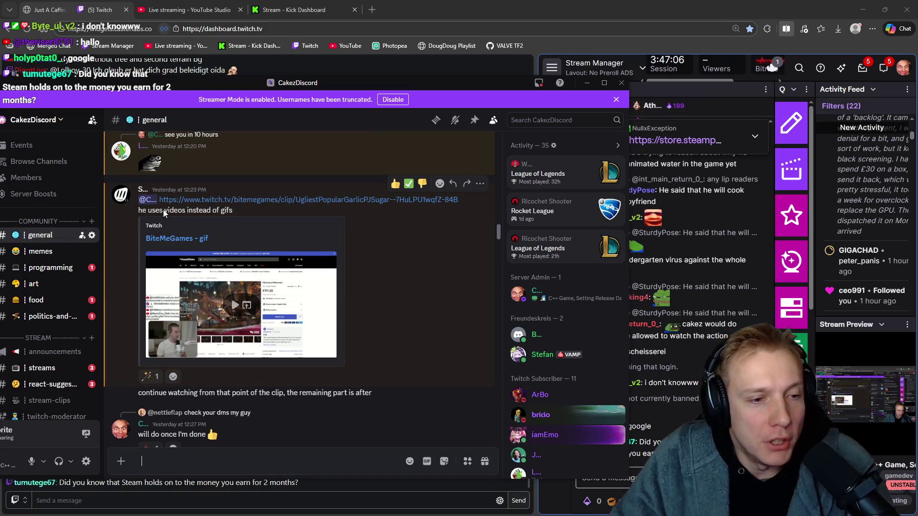
{"action": "scroll", "coordinate": [253, 226], "scroll_direction": "up", "scroll_amount": 5}
{"action": "scroll", "coordinate": [264, 249], "scroll_direction": "up", "scroll_amount": 10}
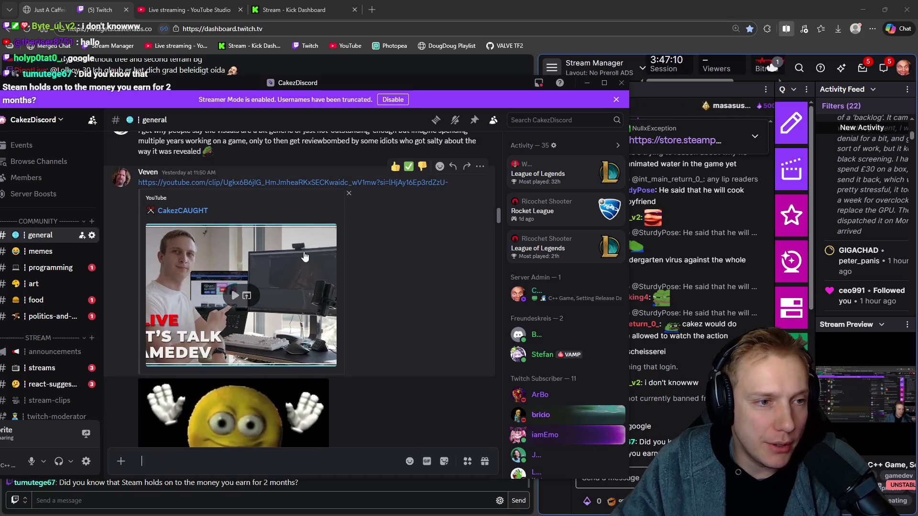
{"action": "scroll", "coordinate": [307, 204], "scroll_direction": "down", "scroll_amount": 8}
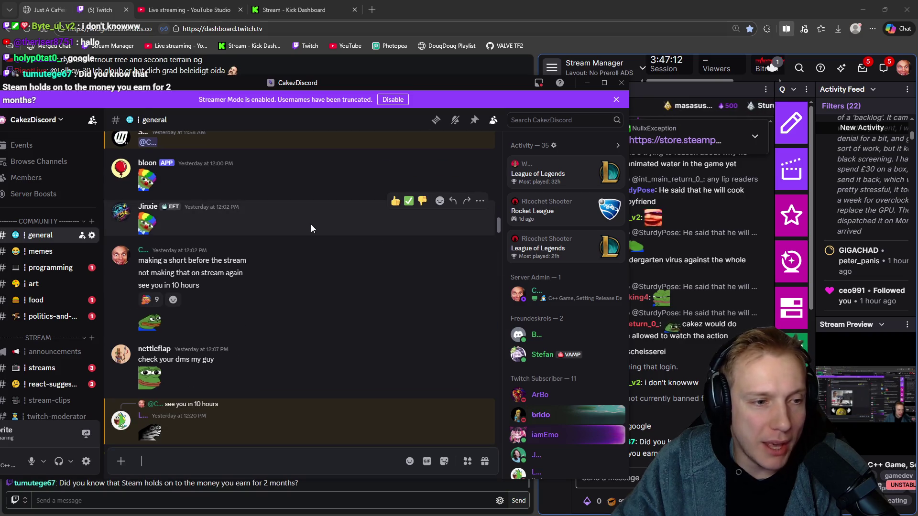
{"action": "scroll", "coordinate": [305, 225], "scroll_direction": "down", "scroll_amount": 6}
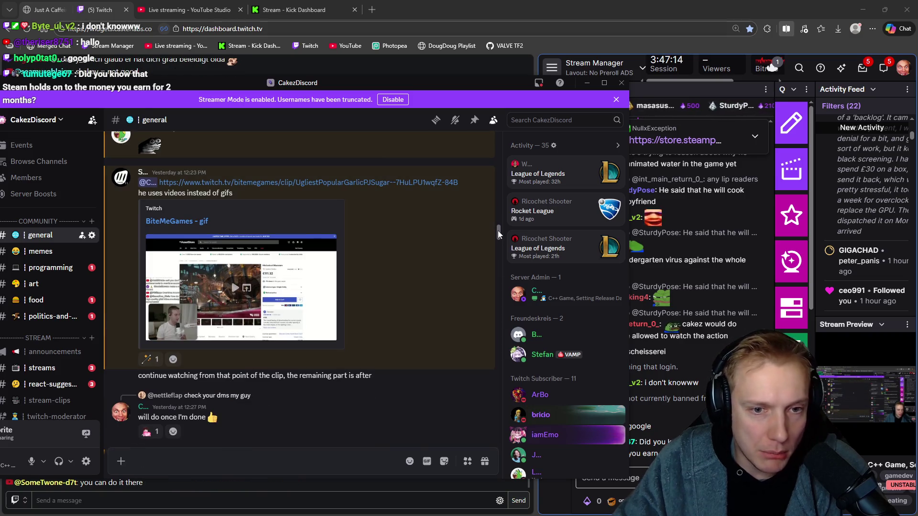
{"action": "mouse_move", "coordinate": [498, 230]}
{"action": "left_mouse_down"}
{"action": "mouse_move", "coordinate": [483, 283]}
{"action": "mouse_move", "coordinate": [483, 443]}
{"action": "left_mouse_up"}
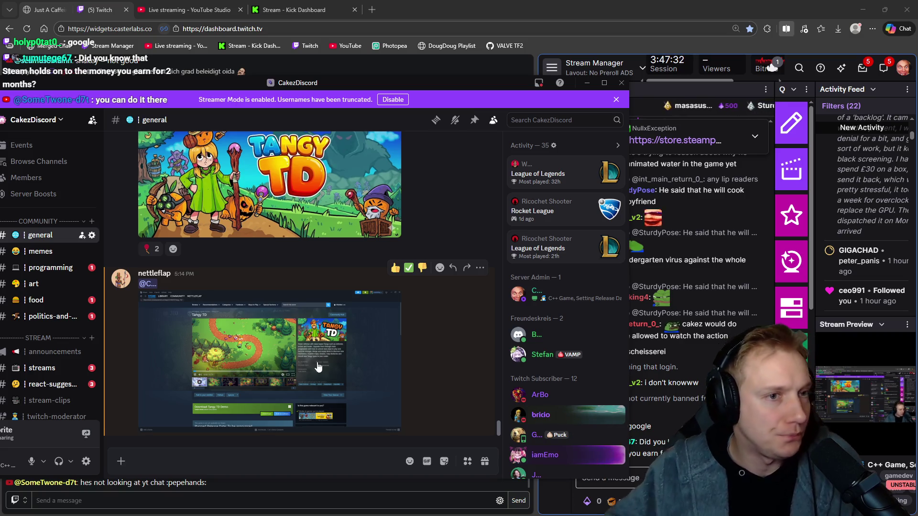
{"action": "key", "text": "alt+Tab"}
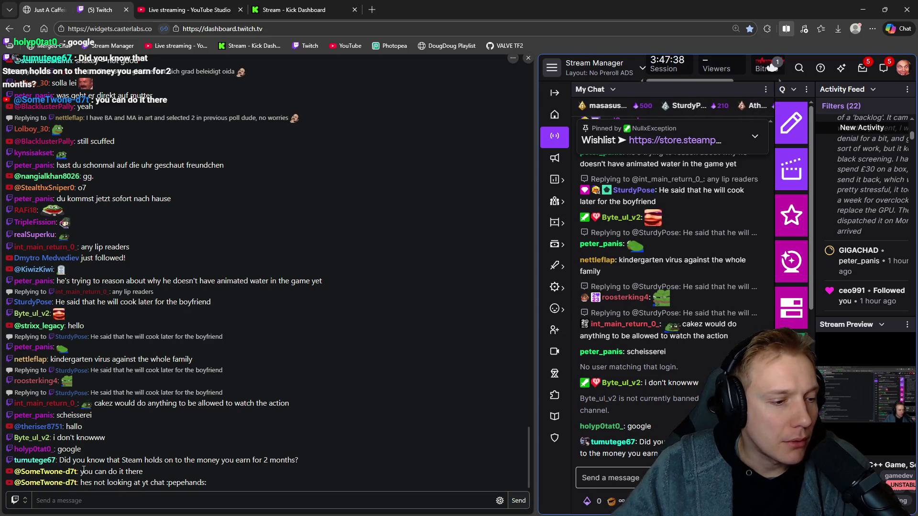
- Select and copy the impress.games capsule browser link from the chat message
{"action": "left_click_drag", "start_coordinate": [81, 471], "coordinate": [200, 484]}
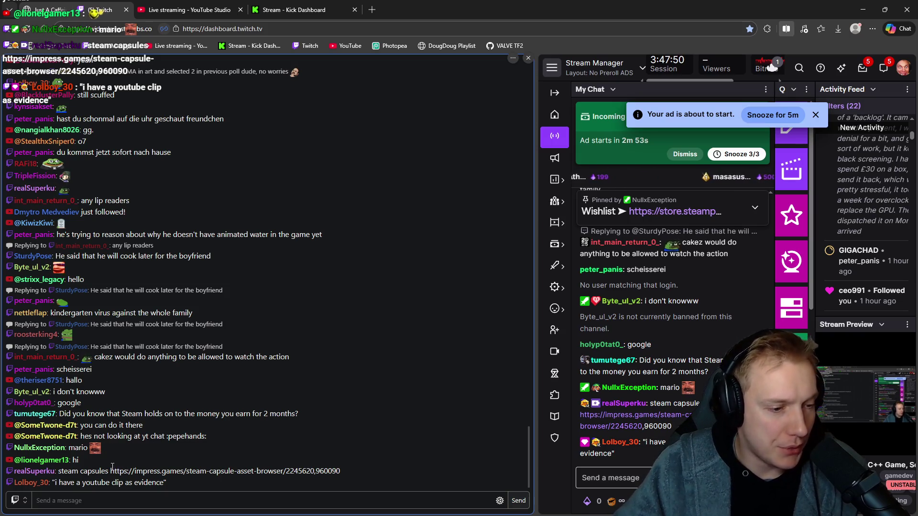
{"action": "left_click_drag", "start_coordinate": [115, 471], "coordinate": [353, 475]}
{"action": "key", "text": "ctrl+c"}
{"action": "left_click", "coordinate": [372, 9]}
- Load the pasted link and browse Tangy TD's and Bloons TD 6's capsules under All Assets
{"action": "key", "text": "ctrl+v"}
{"action": "key", "text": "Return"}
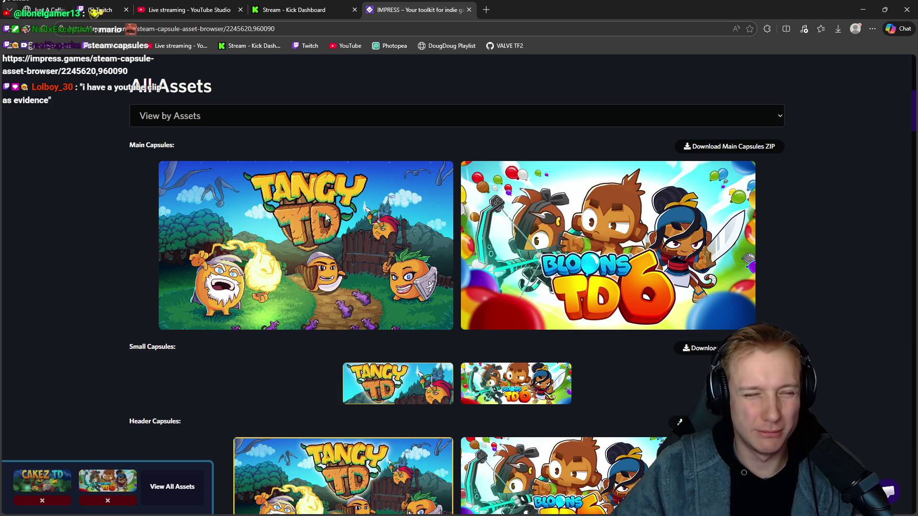
{"action": "scroll", "coordinate": [33, 302], "scroll_direction": "down", "scroll_amount": 15}
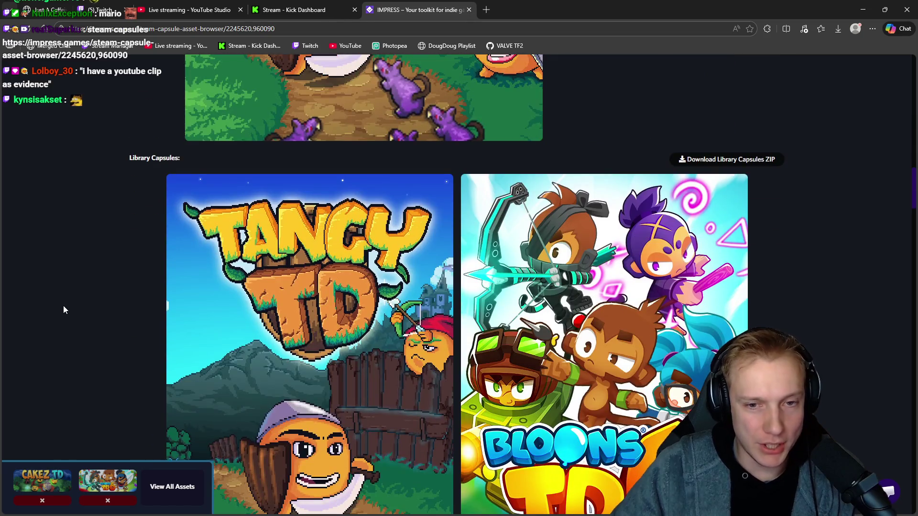
{"action": "scroll", "coordinate": [63, 306], "scroll_direction": "up", "scroll_amount": 15}
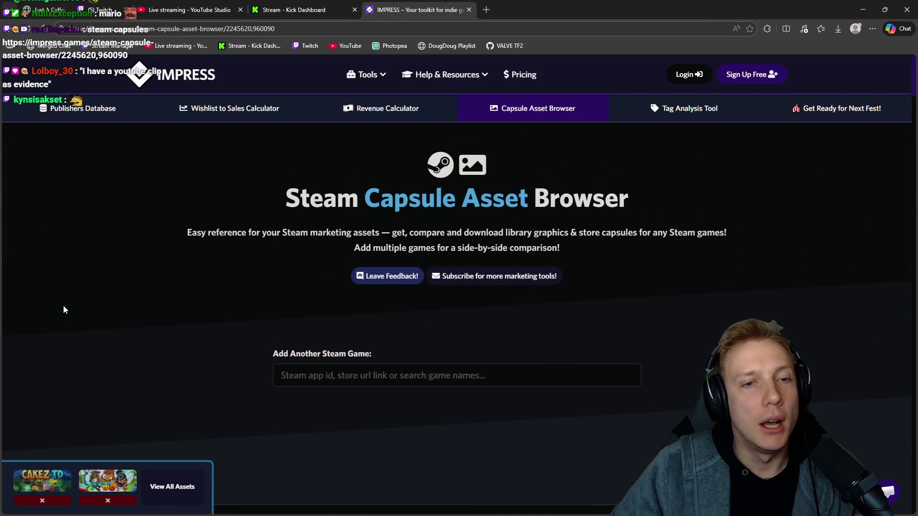
{"action": "scroll", "coordinate": [76, 309], "scroll_direction": "down", "scroll_amount": 1}
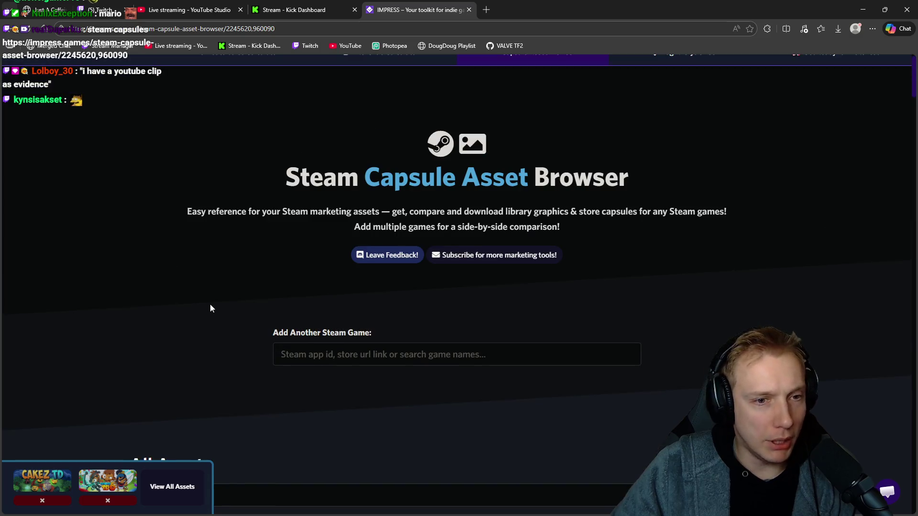
{"action": "scroll", "coordinate": [205, 306], "scroll_direction": "down", "scroll_amount": 3}
{"action": "scroll", "coordinate": [201, 303], "scroll_direction": "up", "scroll_amount": 2}
{"action": "scroll", "coordinate": [201, 308], "scroll_direction": "up", "scroll_amount": 3}
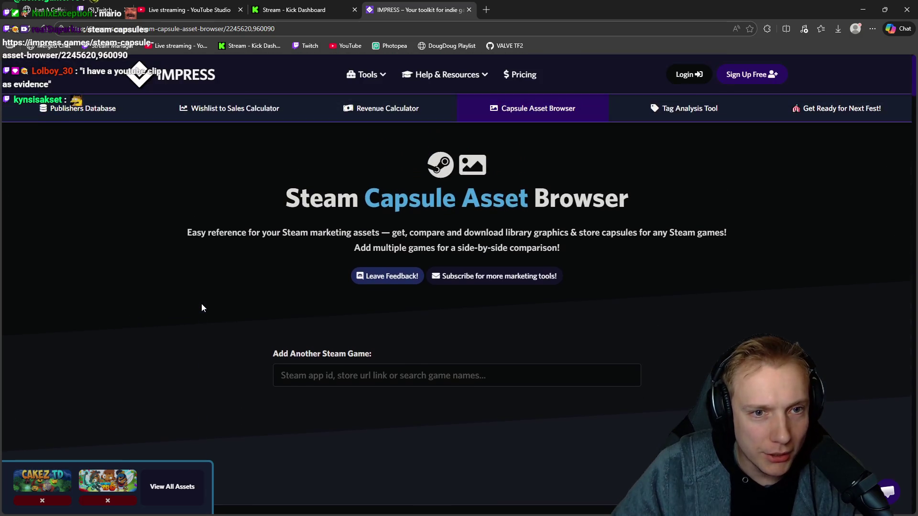
{"action": "scroll", "coordinate": [202, 308], "scroll_direction": "down", "scroll_amount": 1}
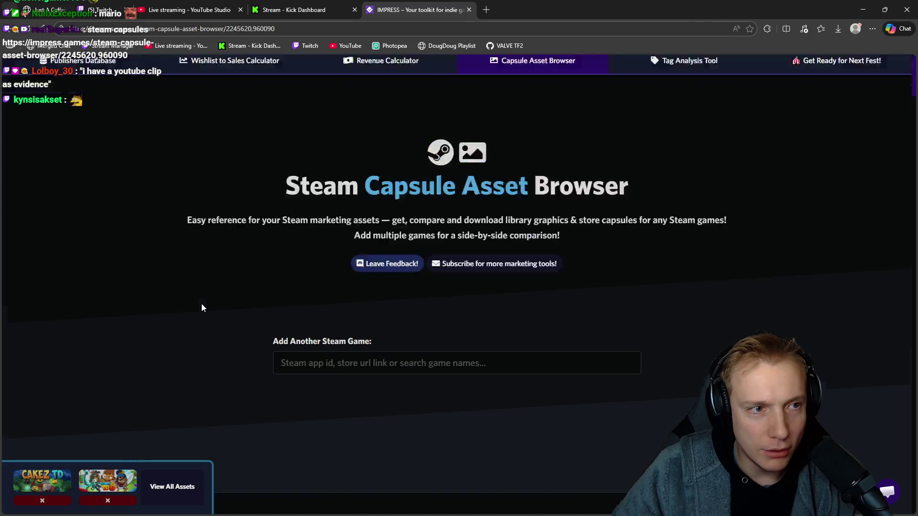
{"action": "scroll", "coordinate": [202, 304], "scroll_direction": "up", "scroll_amount": 1}
{"action": "scroll", "coordinate": [202, 307], "scroll_direction": "up", "scroll_amount": 1}
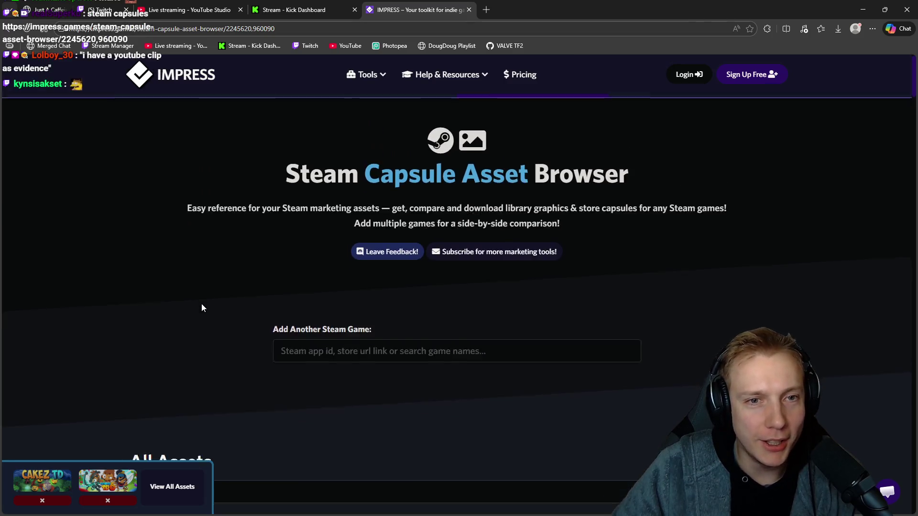
{"action": "scroll", "coordinate": [202, 307], "scroll_direction": "down", "scroll_amount": 1}
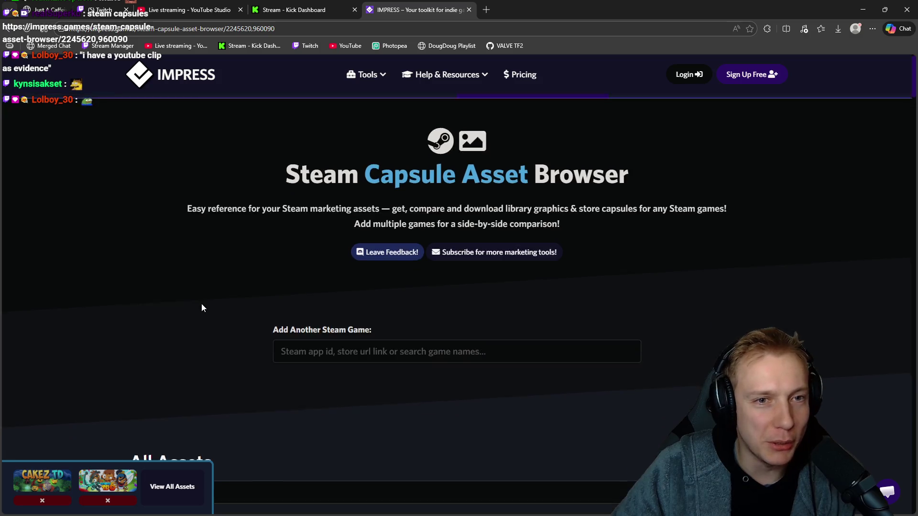
{"action": "scroll", "coordinate": [201, 308], "scroll_direction": "up", "scroll_amount": 1}
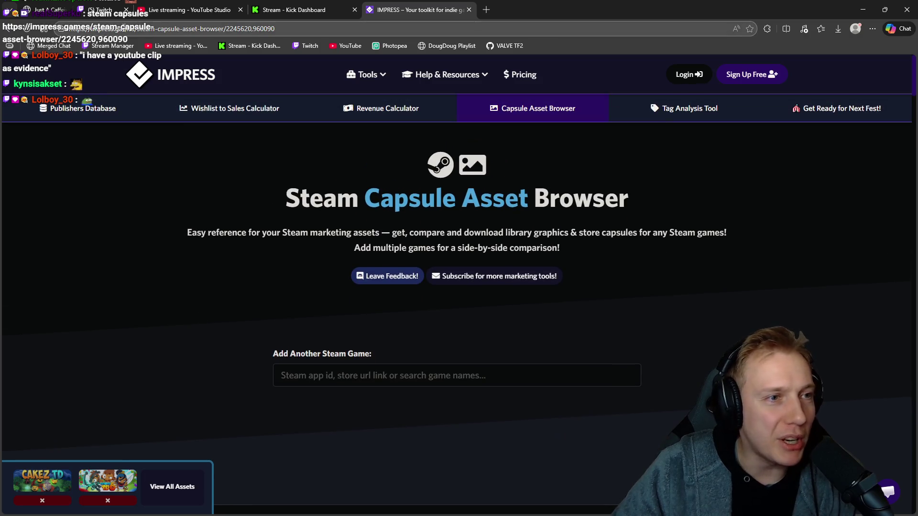
{"action": "scroll", "coordinate": [187, 291], "scroll_direction": "down", "scroll_amount": 1}
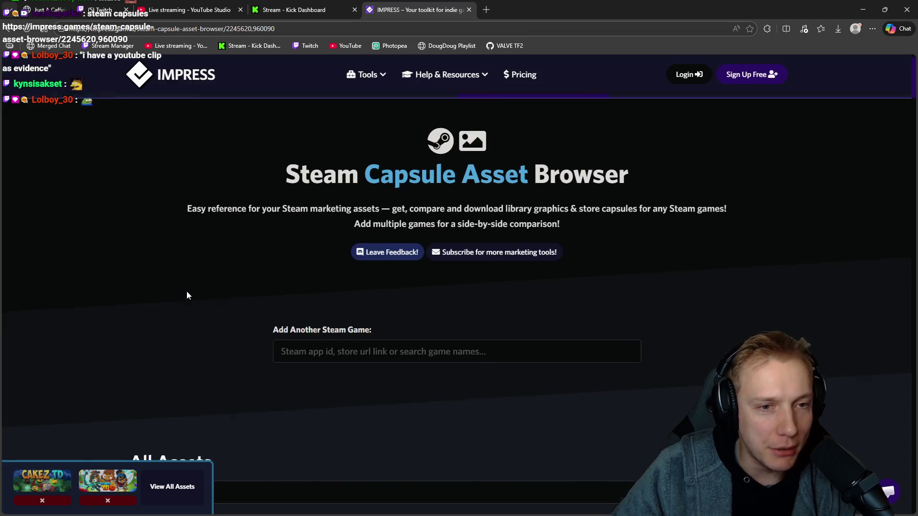
{"action": "scroll", "coordinate": [186, 294], "scroll_direction": "down", "scroll_amount": 2}
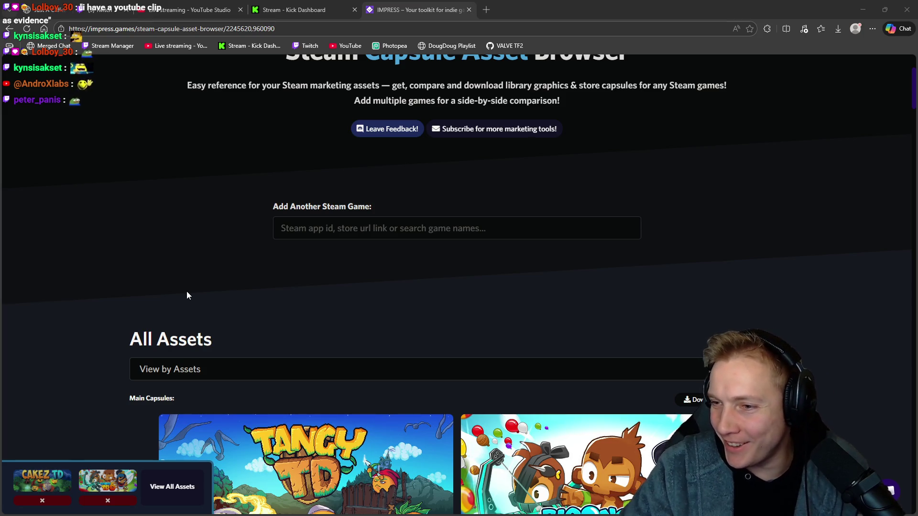
{"action": "key", "text": "alt+Tab"}
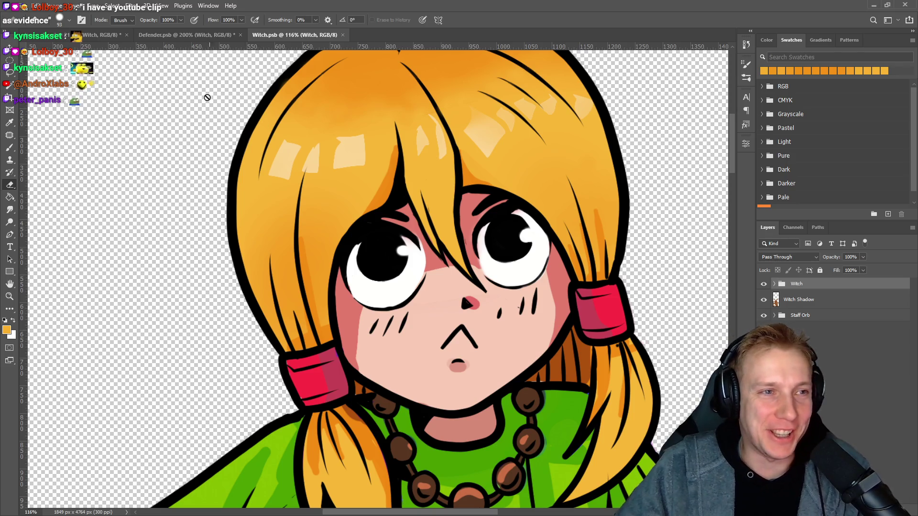
- Close Defender.psb, discarding its unsaved changes
{"action": "left_click", "coordinate": [191, 37]}
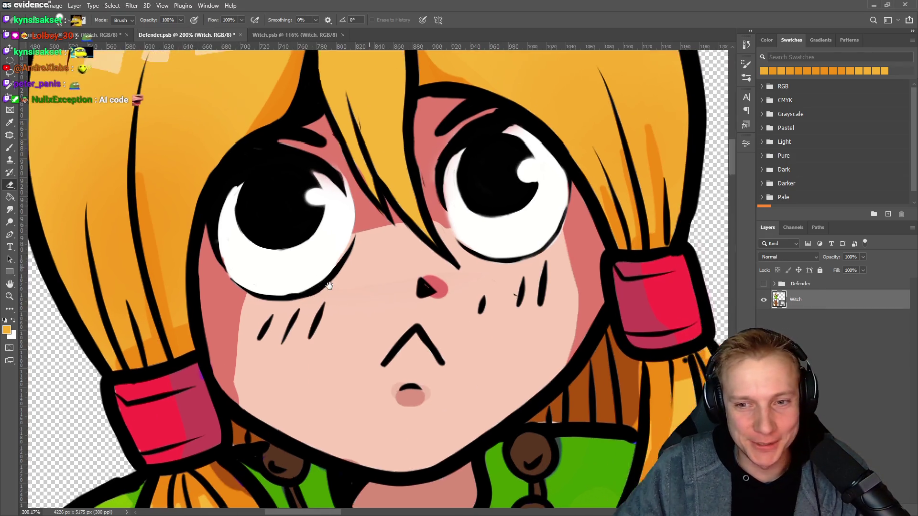
{"action": "scroll", "coordinate": [372, 262], "scroll_direction": "down", "scroll_amount": 3}
{"action": "scroll", "coordinate": [342, 266], "scroll_direction": "down", "scroll_amount": 5}
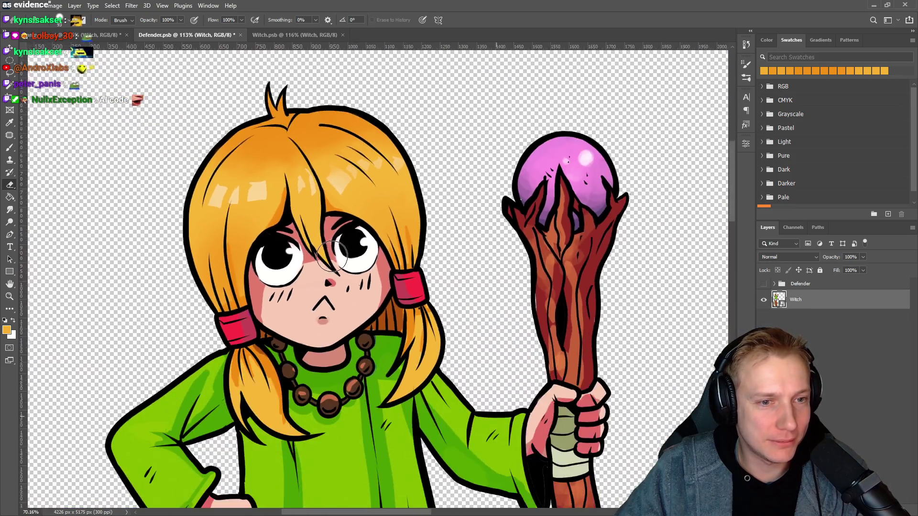
{"action": "left_click", "coordinate": [242, 36]}
{"action": "left_click", "coordinate": [456, 195]}
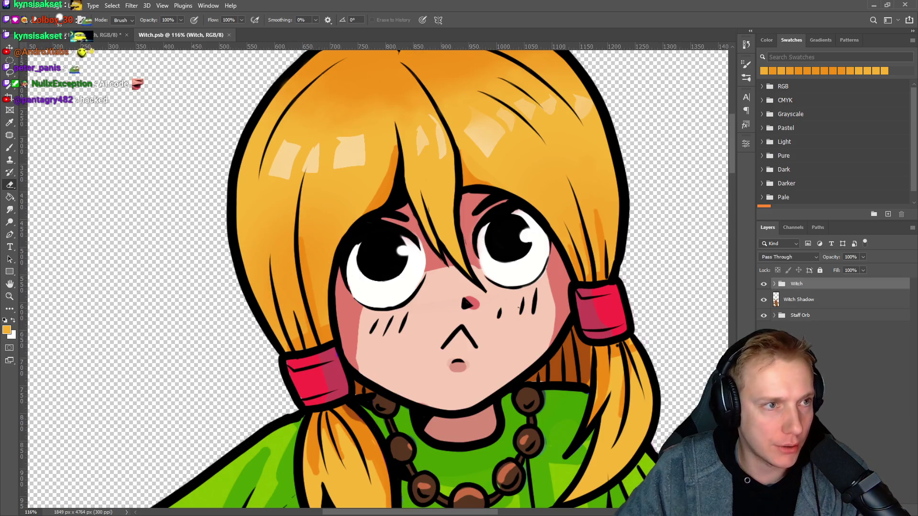
- Save tangy v2.psd and bring up the Steam capsule folder window
{"action": "key", "text": "ctrl+Tab"}
{"action": "key", "text": "ctrl+s"}
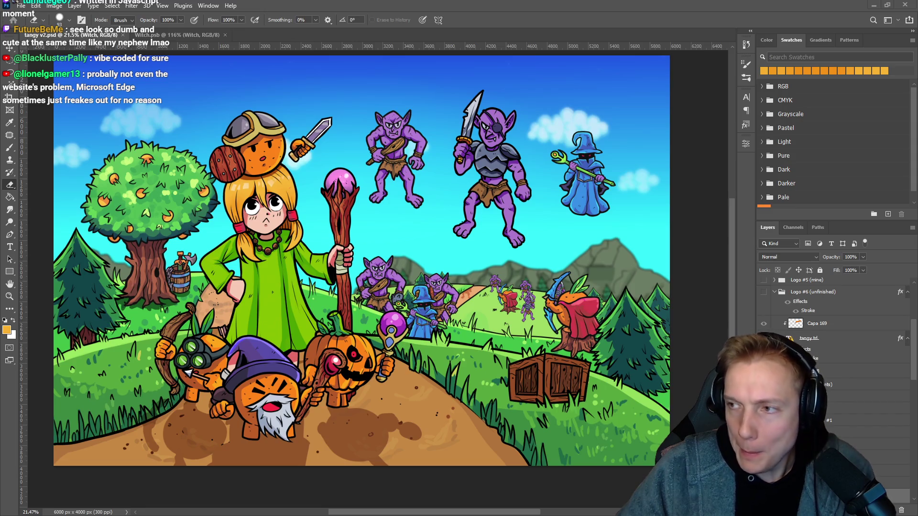
{"action": "key", "text": "alt+Tab"}
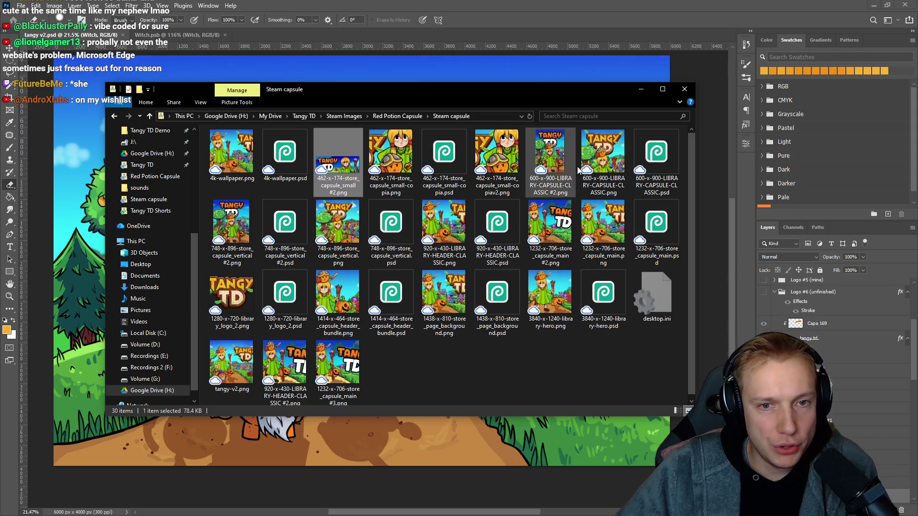
{"action": "left_click", "coordinate": [550, 153]}
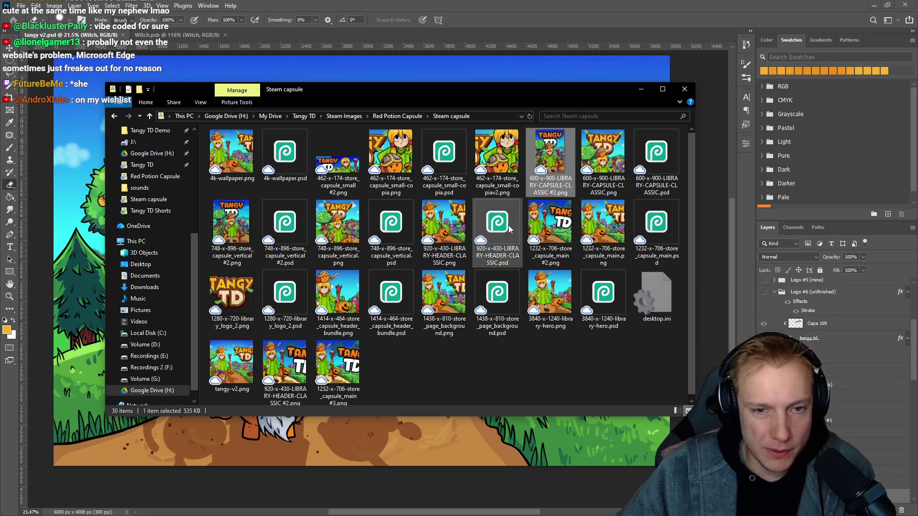
{"action": "left_click", "coordinate": [542, 226]}
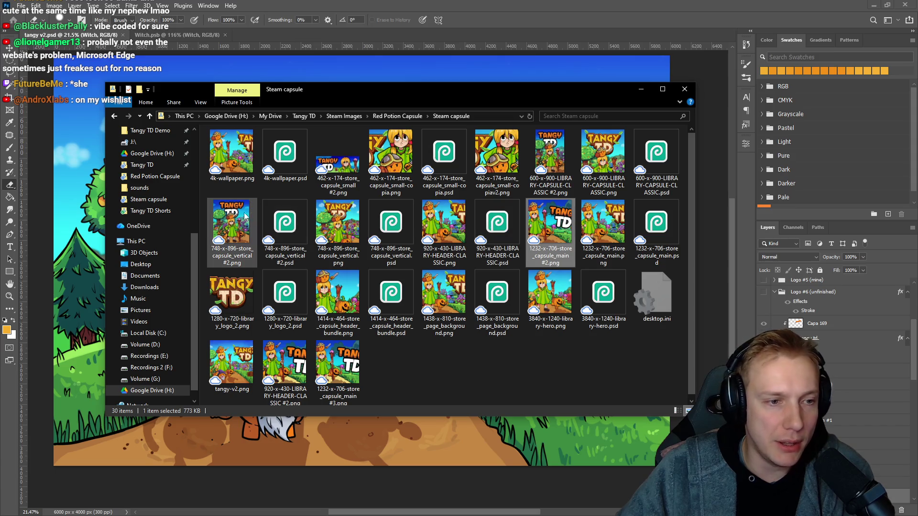
{"action": "left_click", "coordinate": [232, 224]}
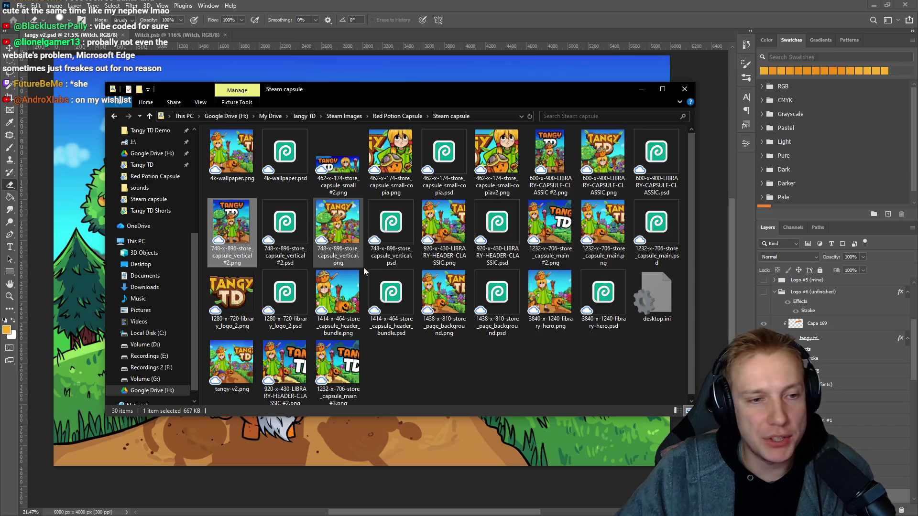
{"action": "scroll", "coordinate": [454, 287], "scroll_direction": "down", "scroll_amount": 1}
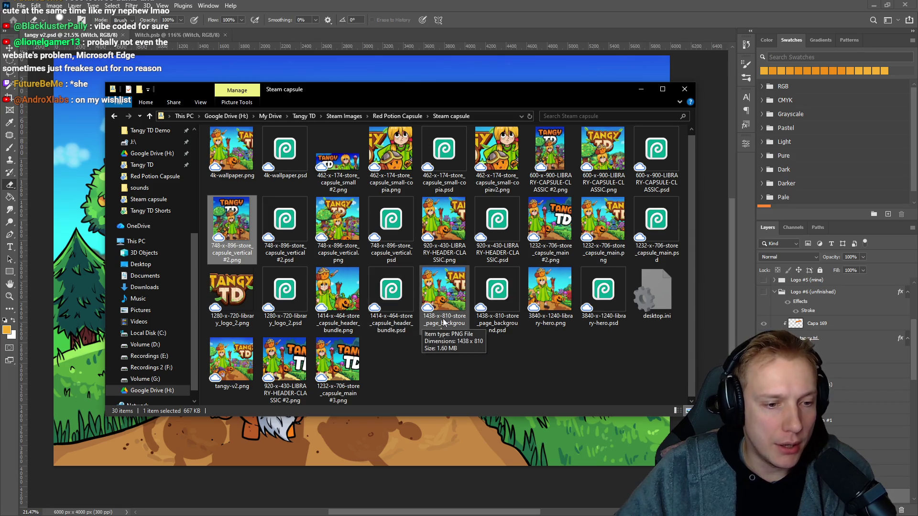
{"action": "left_click", "coordinate": [349, 364]}
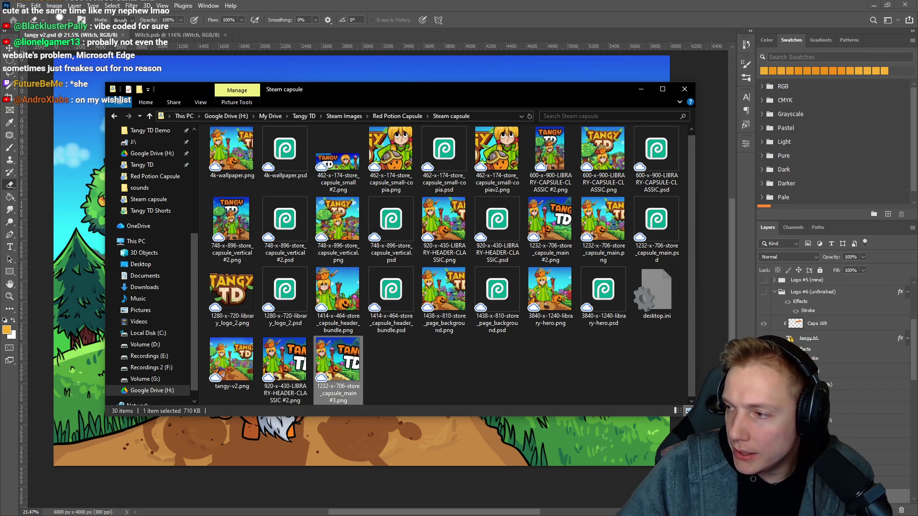
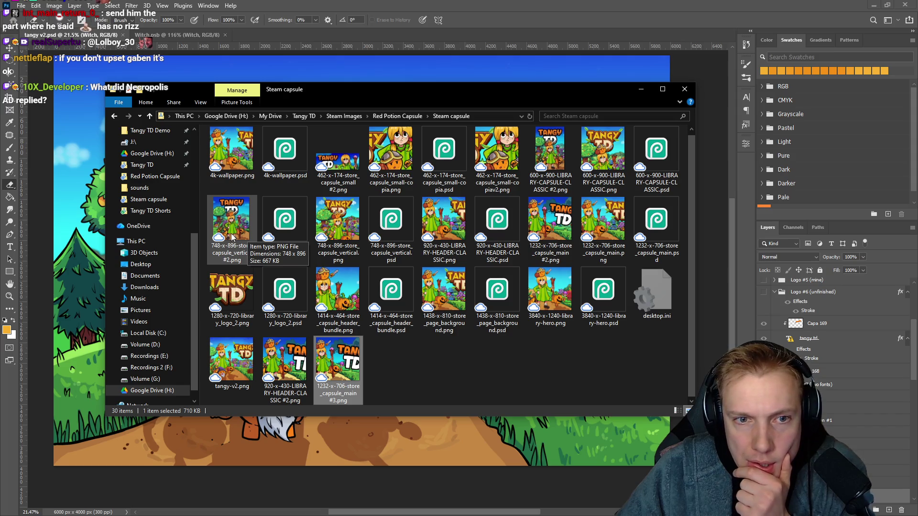
- Inspect the 600-x-900 library capsule and 920-x-430 library header PNGs, refreshing the folder to sort by name
{"action": "left_click", "coordinate": [549, 153]}
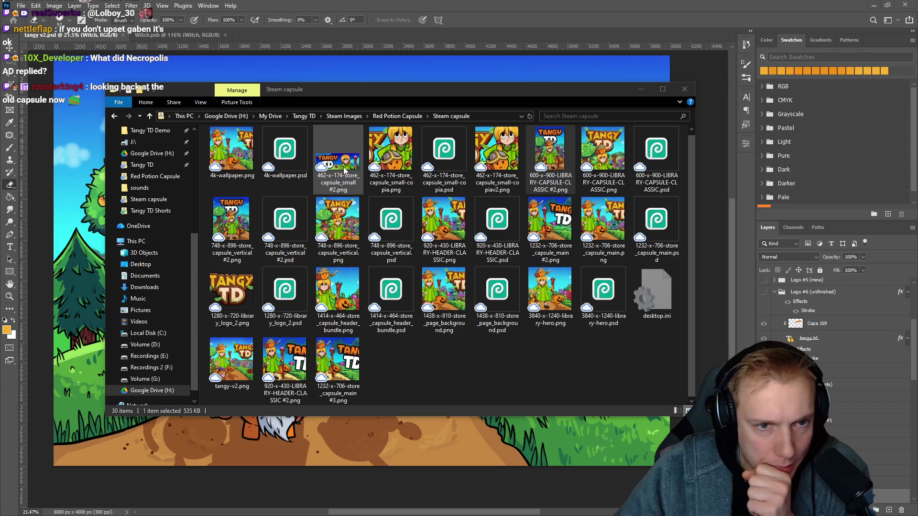
{"action": "left_click", "coordinate": [553, 151]}
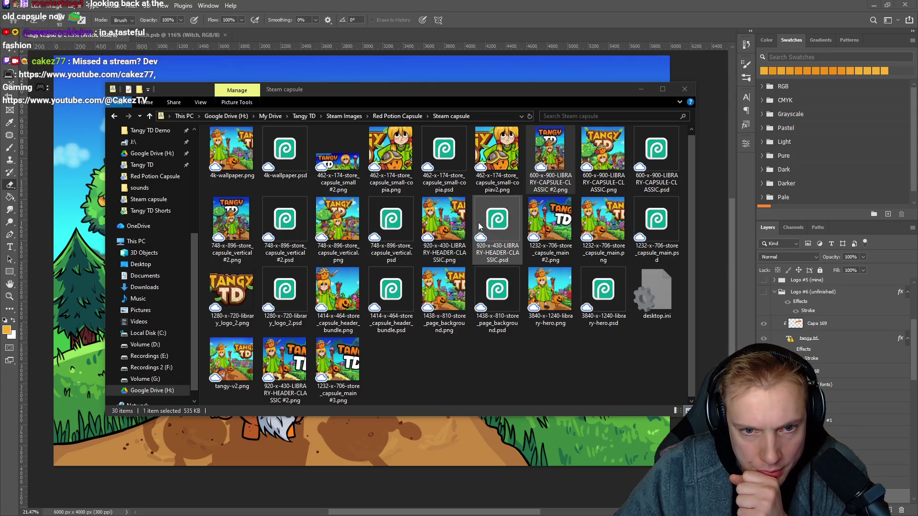
{"action": "left_click", "coordinate": [528, 117]}
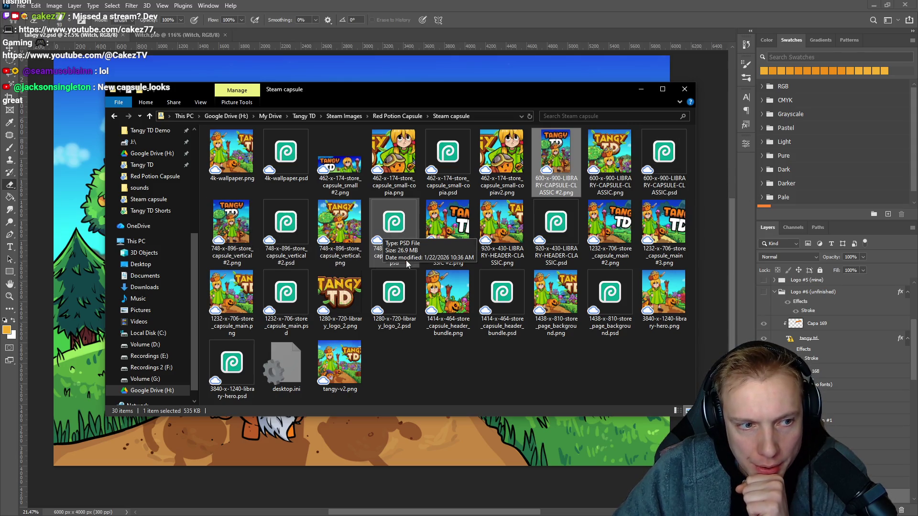
{"action": "left_click", "coordinate": [458, 224]}
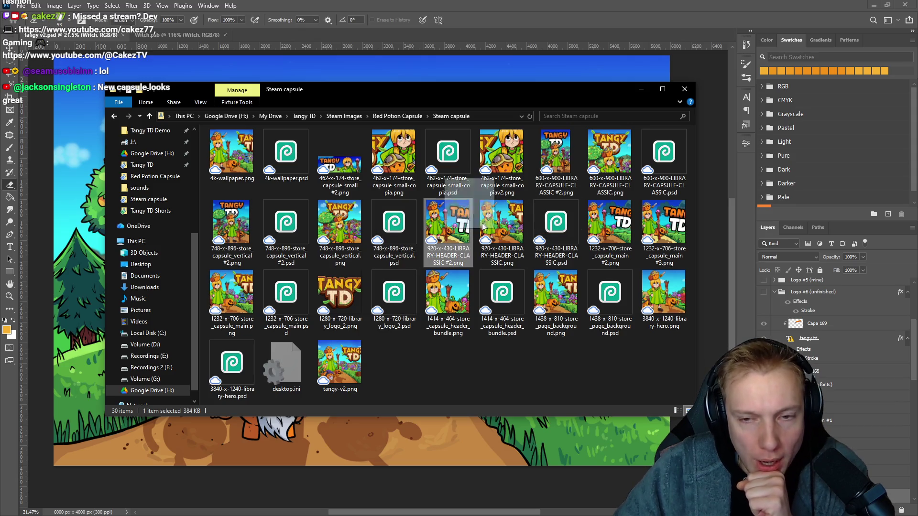
{"action": "left_click_drag", "start_coordinate": [459, 225], "coordinate": [483, 227]}
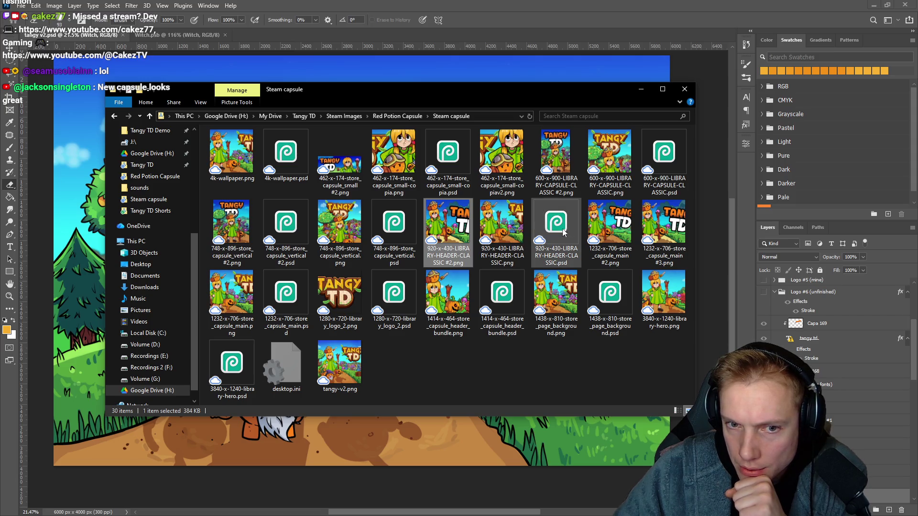
- Compare the 462-x-174 small, 748-x-896 vertical and 920-x-430 header capsule PNGs
{"action": "mouse_move", "coordinate": [613, 228]}
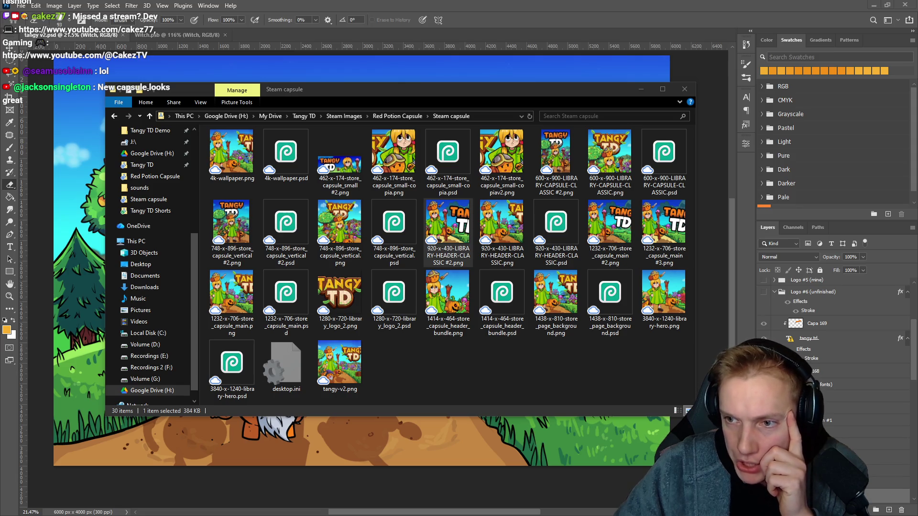
{"action": "left_click", "coordinate": [339, 162]}
{"action": "left_click", "coordinate": [556, 153]}
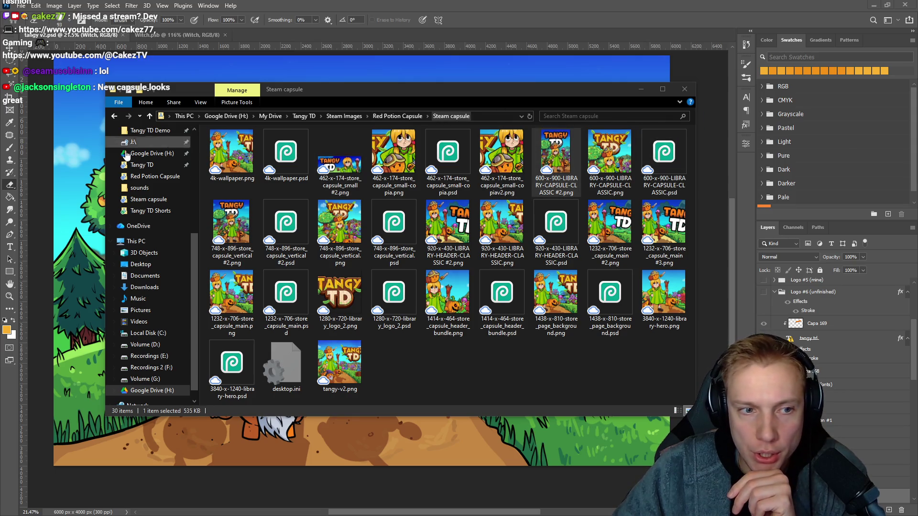
{"action": "left_click", "coordinate": [216, 231]}
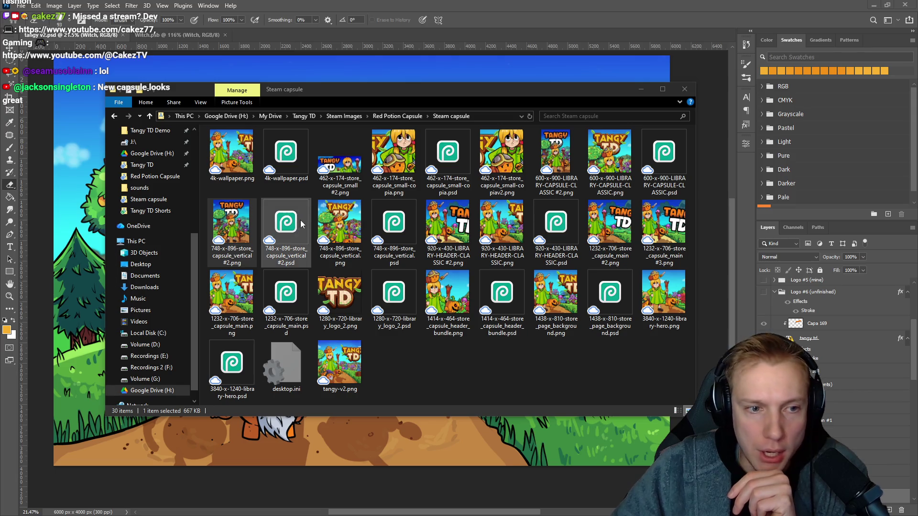
{"action": "left_click", "coordinate": [519, 234]}
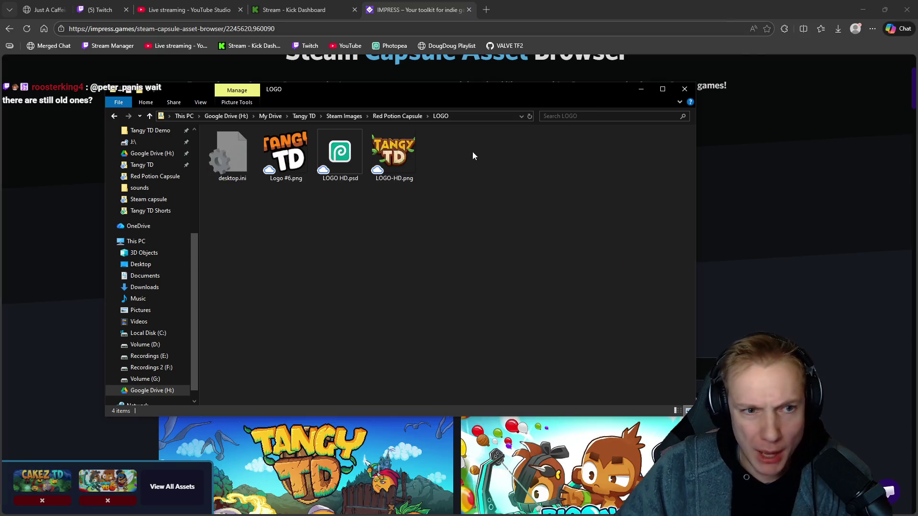
- Open LOGO HD.psd from Red Potion Capsule\LOGO in Photopea via File > Open
{"action": "double_click", "coordinate": [346, 152]}
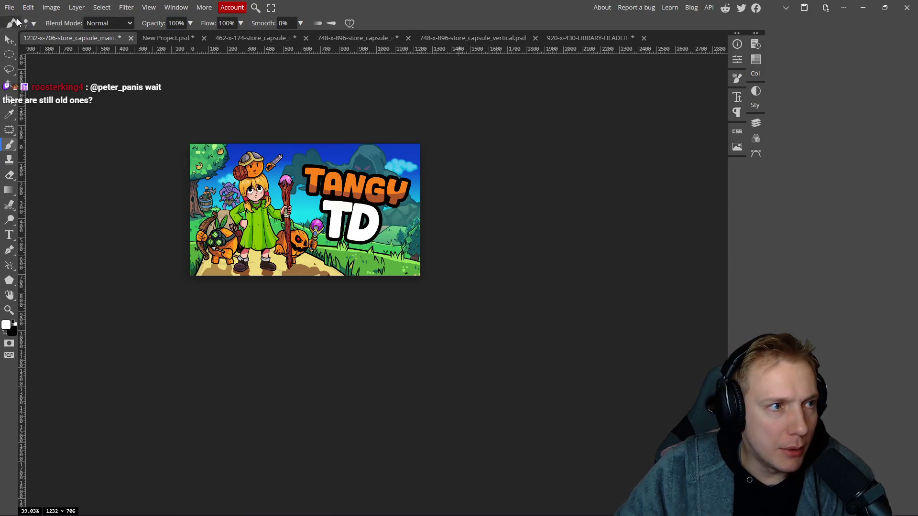
{"action": "left_click", "coordinate": [10, 8]}
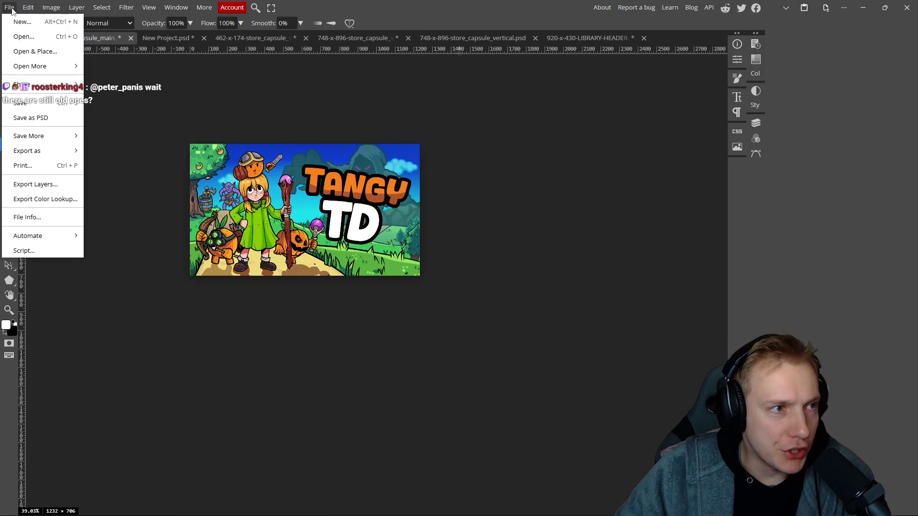
{"action": "left_click", "coordinate": [23, 36]}
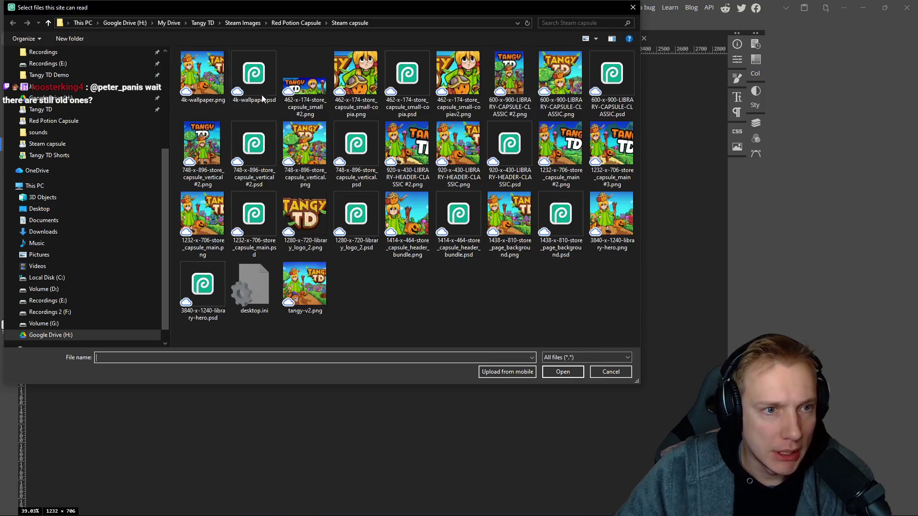
{"action": "left_click", "coordinate": [291, 23]}
{"action": "double_click", "coordinate": [207, 68]}
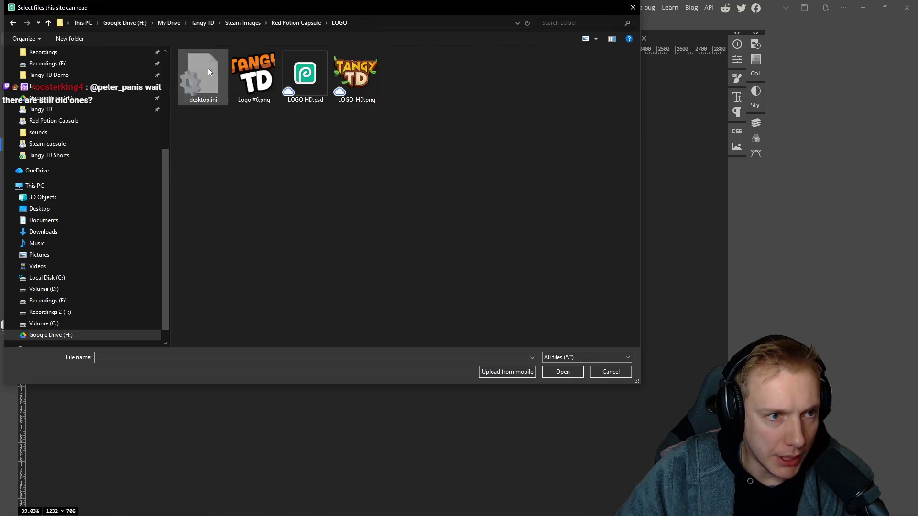
{"action": "double_click", "coordinate": [305, 75]}
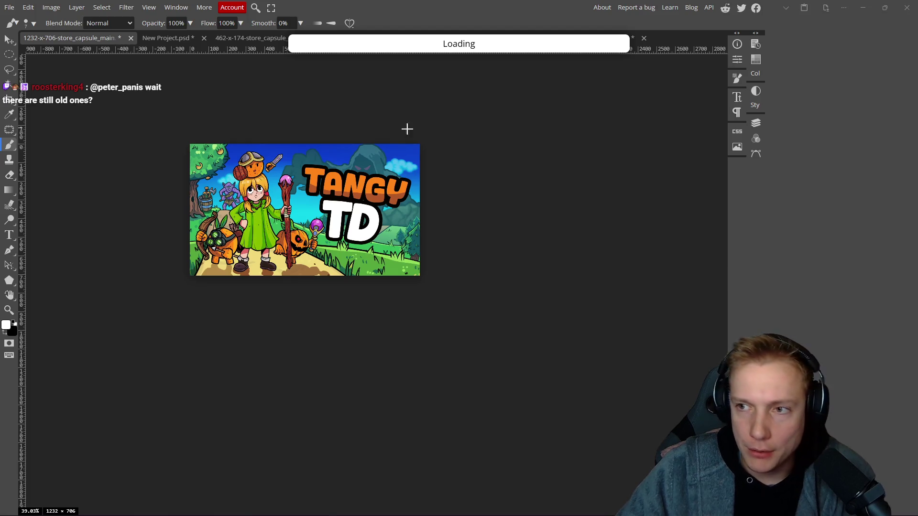
- Move the file window aside and bring the LOGO HD.psd document to the front
{"action": "key", "text": "alt+Tab"}
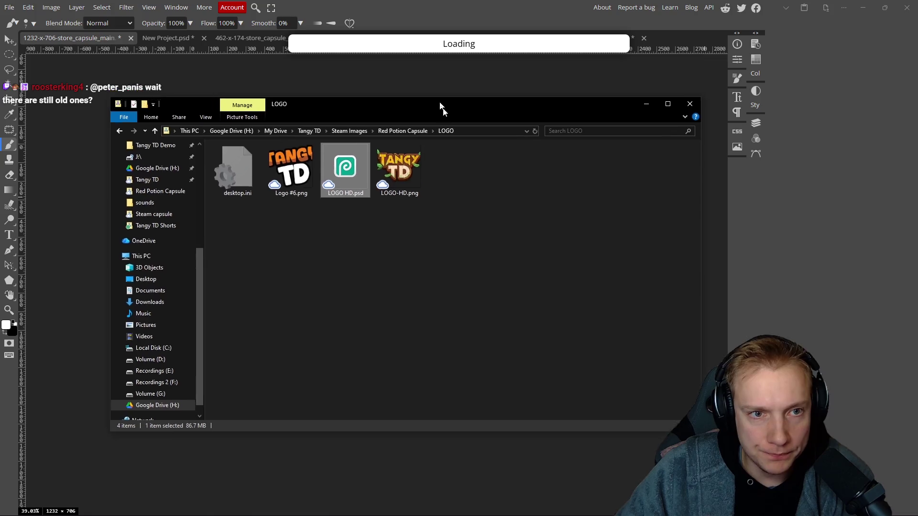
{"action": "left_click_drag", "start_coordinate": [444, 93], "coordinate": [676, 265]}
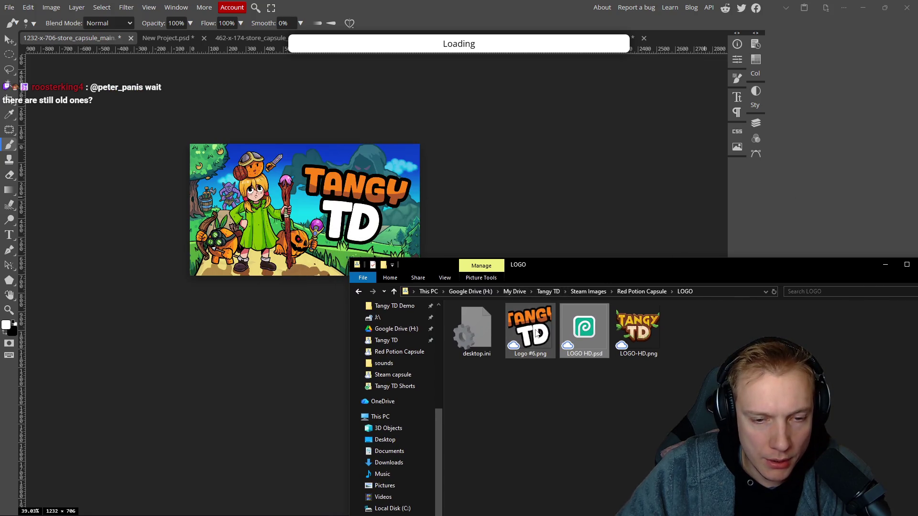
{"action": "mouse_move", "coordinate": [536, 333]}
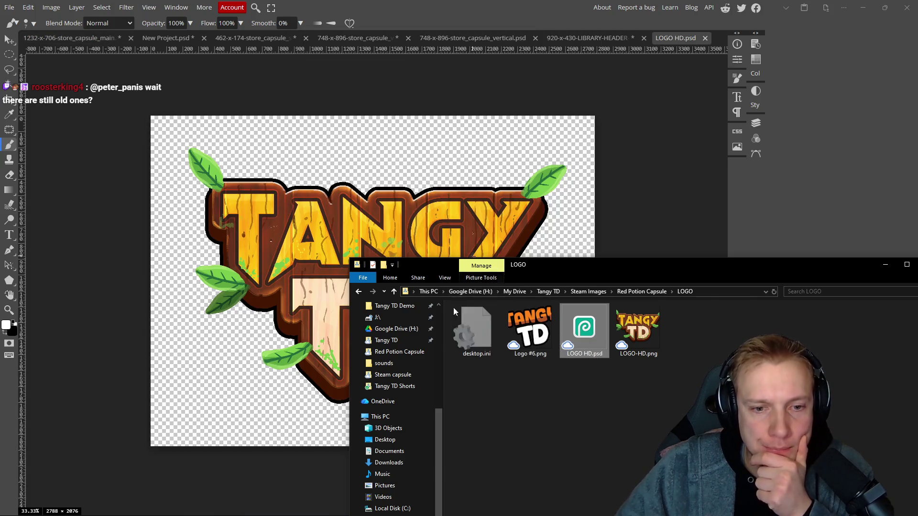
{"action": "left_click", "coordinate": [338, 223]}
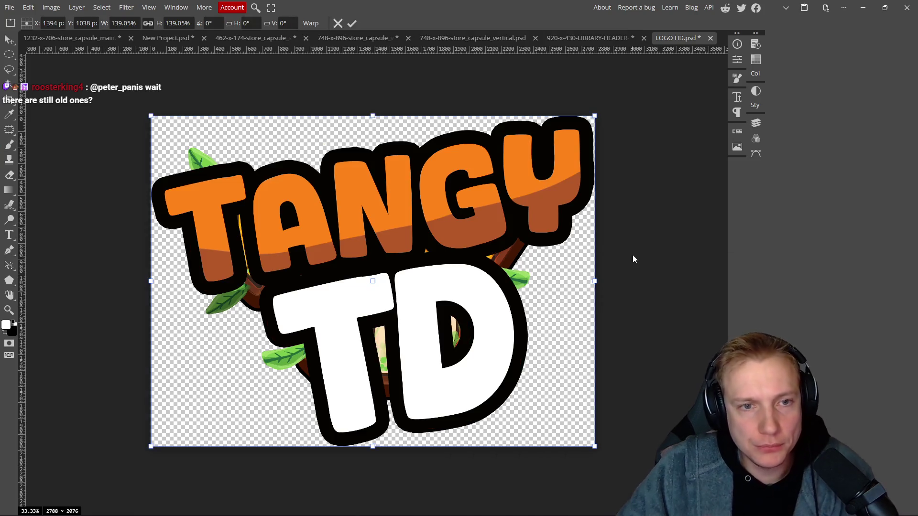
- Shrink Logo #6, rotate it about 10.1°, reposition it and apply the transform
{"action": "mouse_move", "coordinate": [594, 115]}
{"action": "left_mouse_down"}
{"action": "mouse_move", "coordinate": [557, 142]}
{"action": "mouse_move", "coordinate": [586, 174]}
{"action": "left_mouse_up"}
{"action": "mouse_move", "coordinate": [475, 245]}
{"action": "left_mouse_down"}
{"action": "mouse_move", "coordinate": [451, 270]}
{"action": "mouse_move", "coordinate": [443, 252]}
{"action": "left_mouse_up"}
{"action": "left_click_drag", "start_coordinate": [386, 149], "coordinate": [381, 163]}
{"action": "mouse_move", "coordinate": [383, 236]}
{"action": "left_mouse_down"}
{"action": "mouse_move", "coordinate": [385, 220]}
{"action": "mouse_move", "coordinate": [386, 233]}
{"action": "left_mouse_up"}
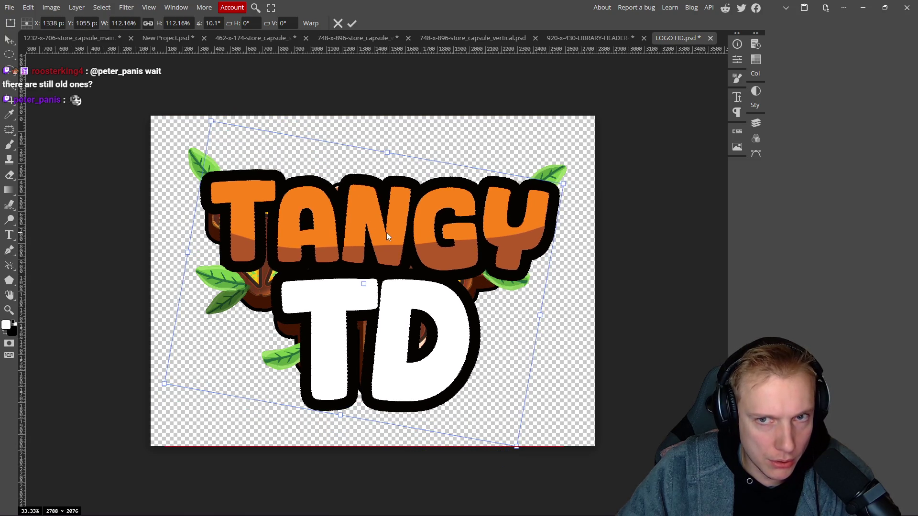
{"action": "left_click", "coordinate": [754, 33]}
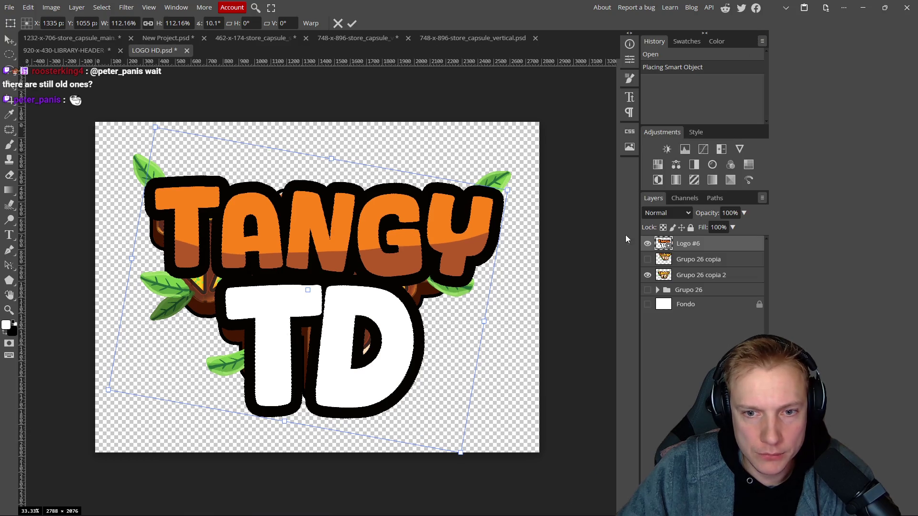
{"action": "left_click", "coordinate": [351, 23]}
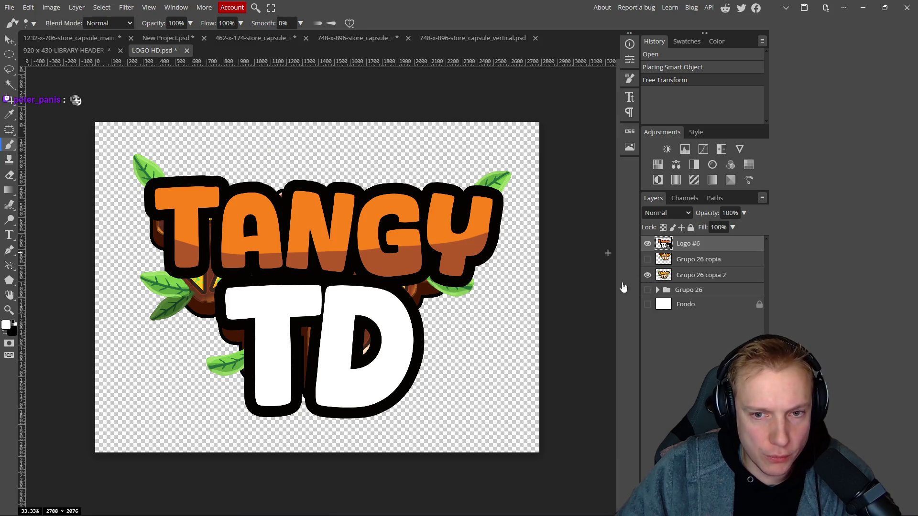
- Hide the old wooden logo layer Grupo 26 copia 2
{"action": "left_click", "coordinate": [646, 276]}
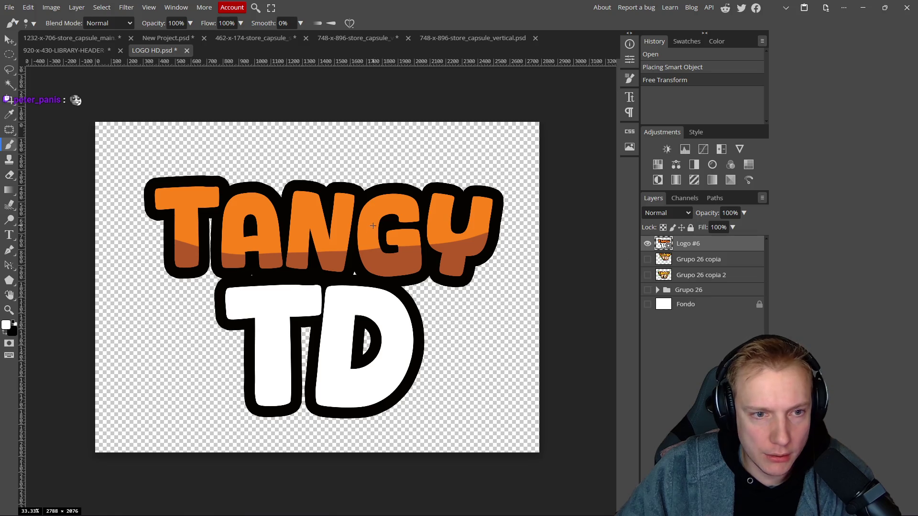
{"action": "scroll", "coordinate": [373, 225], "scroll_direction": "down", "scroll_amount": 5}
{"action": "scroll", "coordinate": [364, 185], "scroll_direction": "up", "scroll_amount": 3}
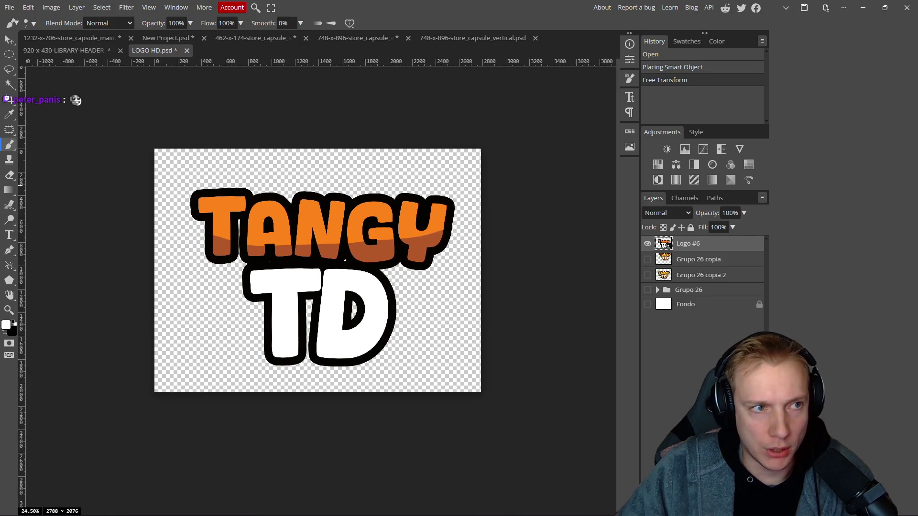
- Save LOGO HD.psd and export the logo as a PNG
{"action": "key", "text": "ctrl+s"}
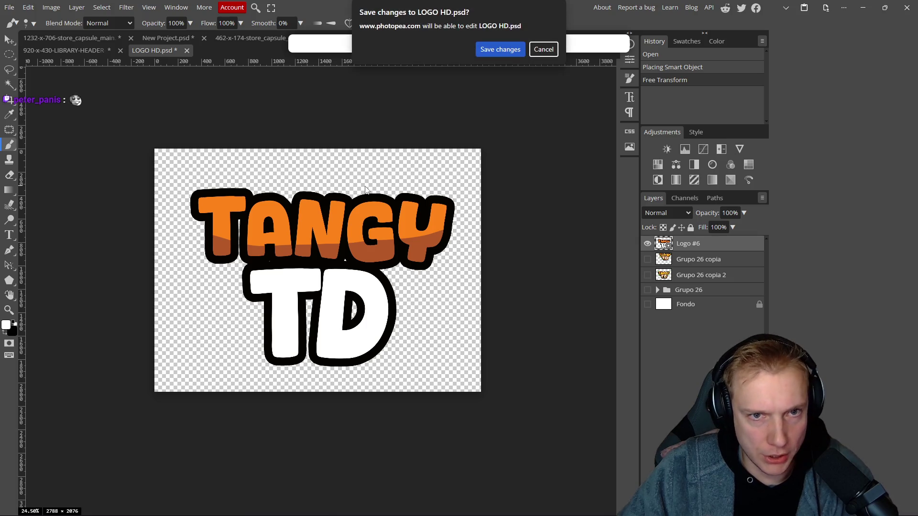
{"action": "left_click", "coordinate": [501, 50]}
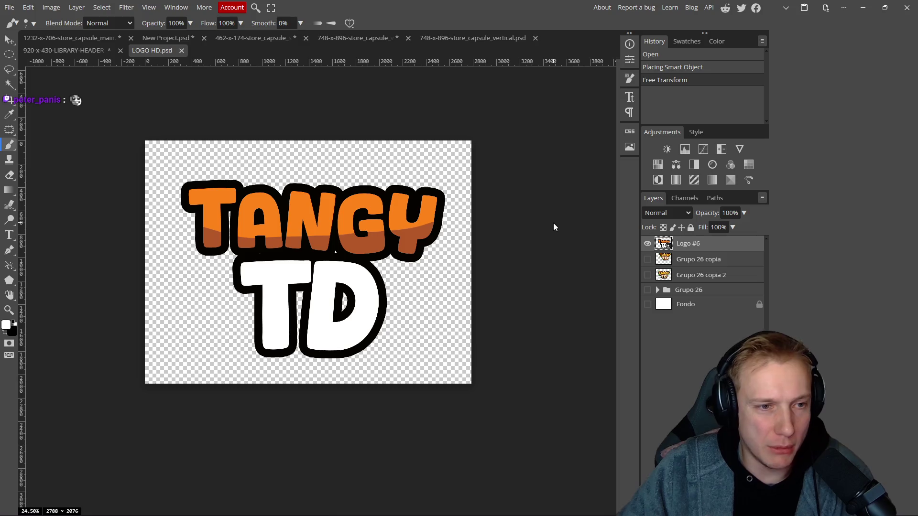
{"action": "key", "text": "ctrl+alt+shift+s"}
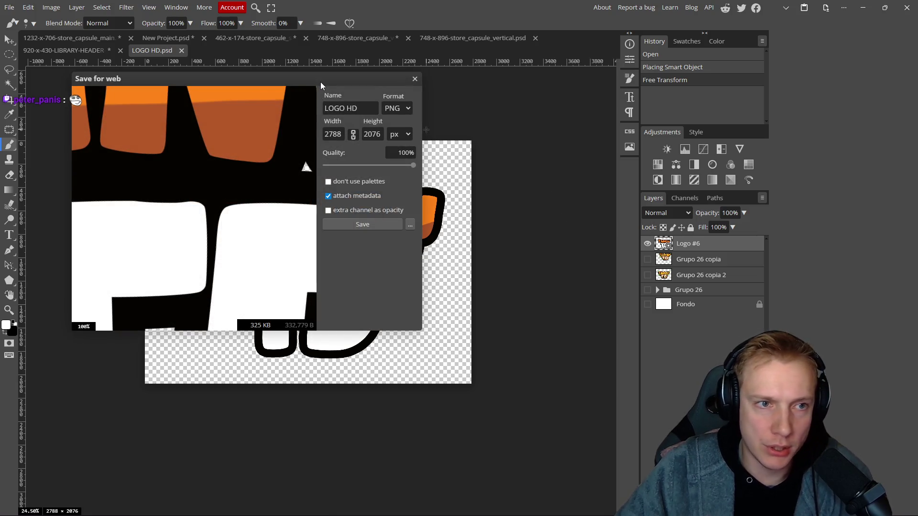
{"action": "left_click_drag", "start_coordinate": [320, 82], "coordinate": [452, 111]}
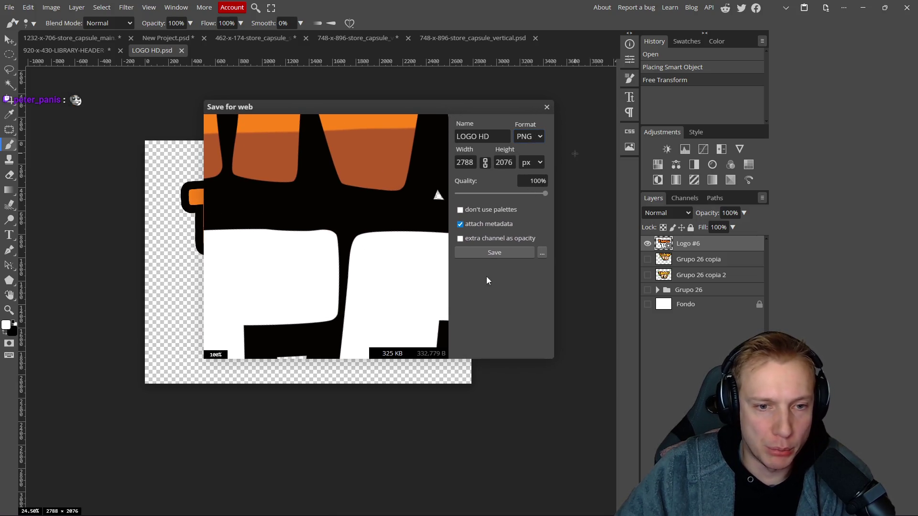
{"action": "left_click", "coordinate": [492, 252]}
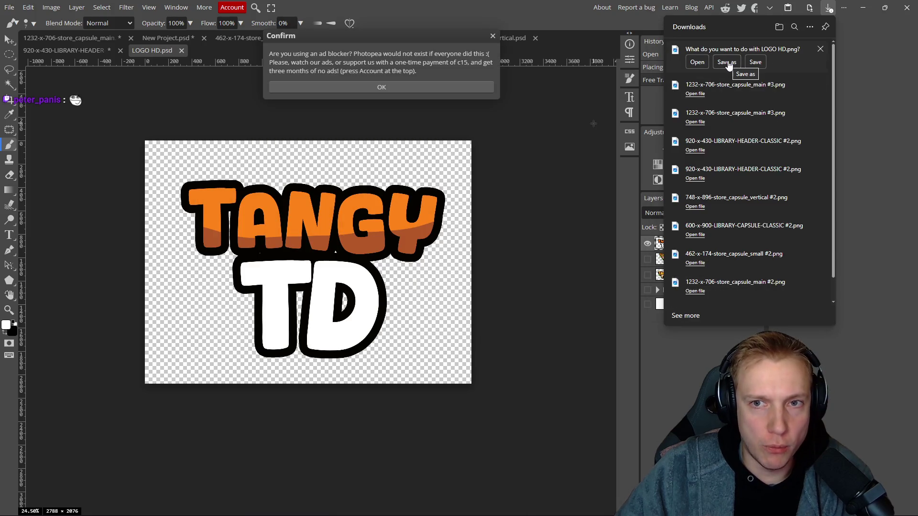
- Save the PNG as LOGO HD.png into the Red Potion Capsule\LOGO folder
{"action": "left_click", "coordinate": [728, 64]}
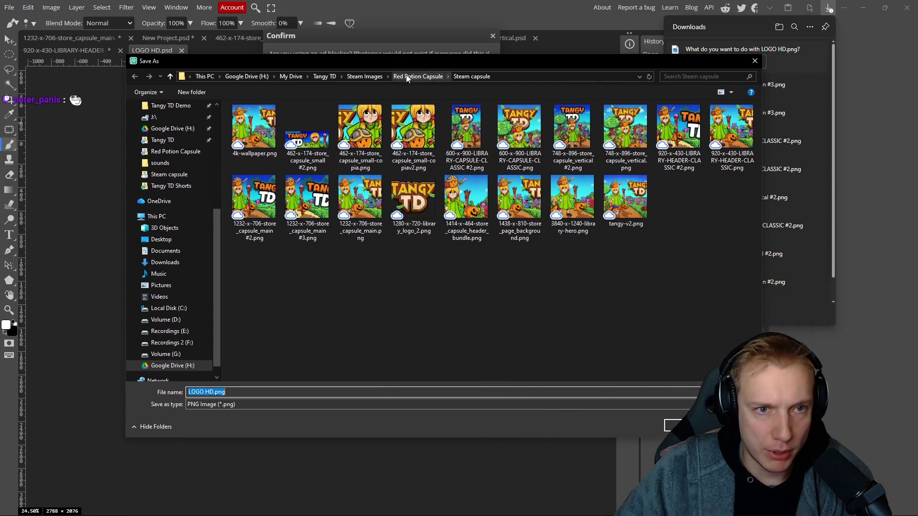
{"action": "left_click", "coordinate": [417, 76]}
{"action": "double_click", "coordinate": [249, 135]}
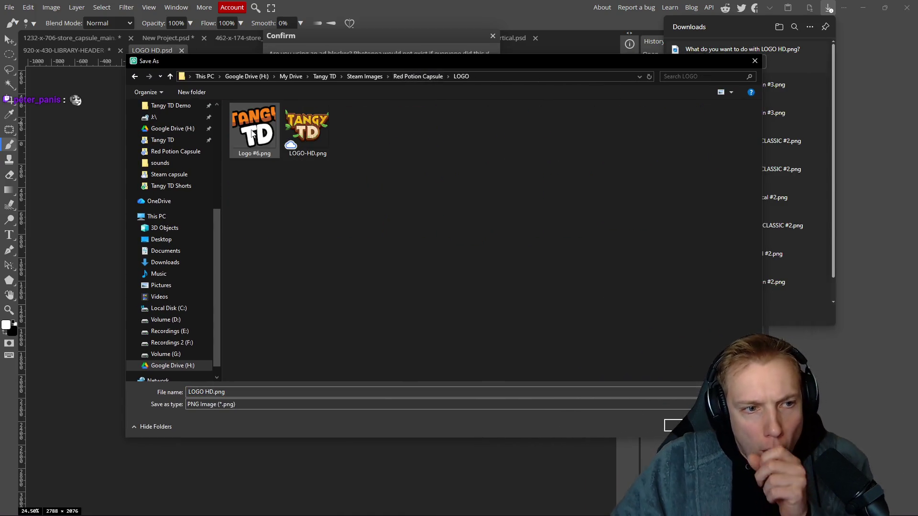
{"action": "left_click", "coordinate": [233, 391]}
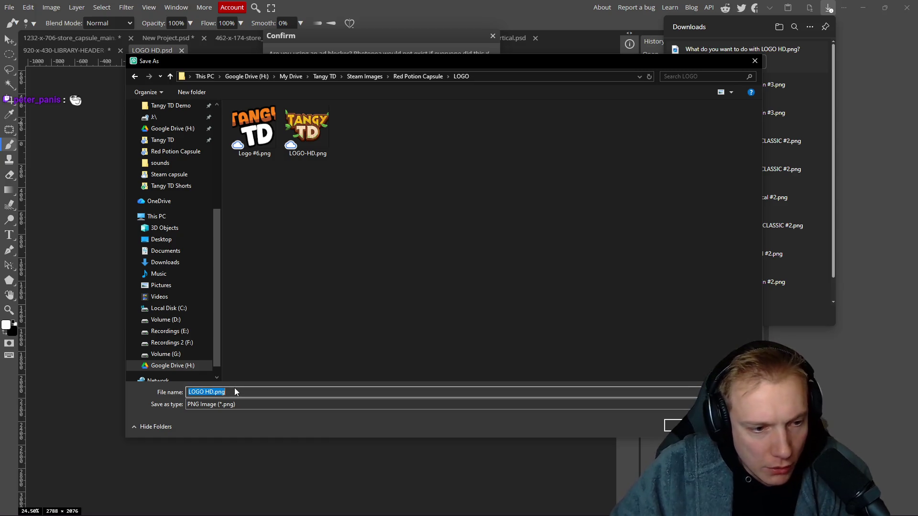
{"action": "left_click", "coordinate": [234, 392]}
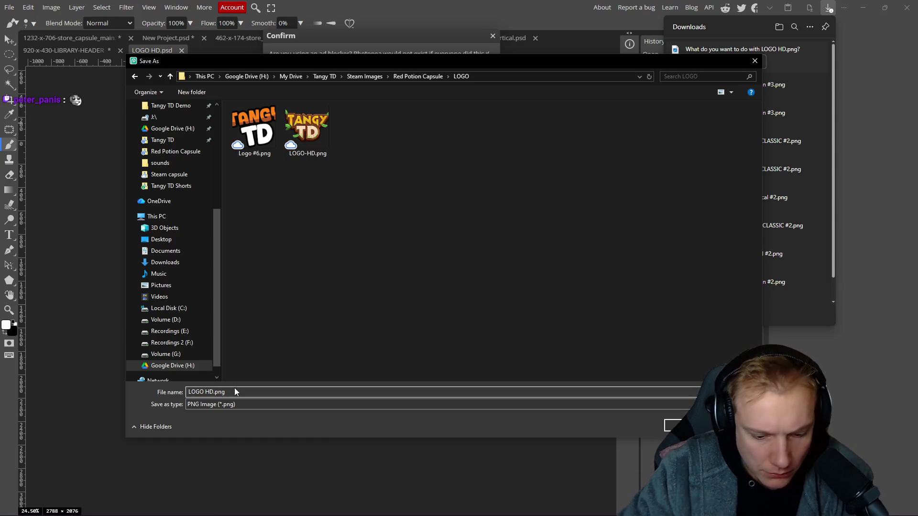
{"action": "type", "text": "#2"}
{"action": "key", "text": "Return"}
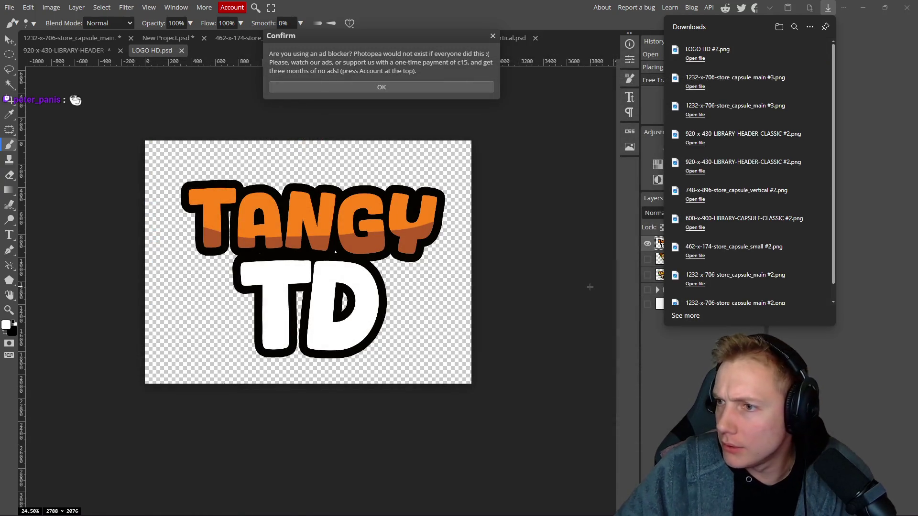
{"action": "key", "text": "alt+Tab"}
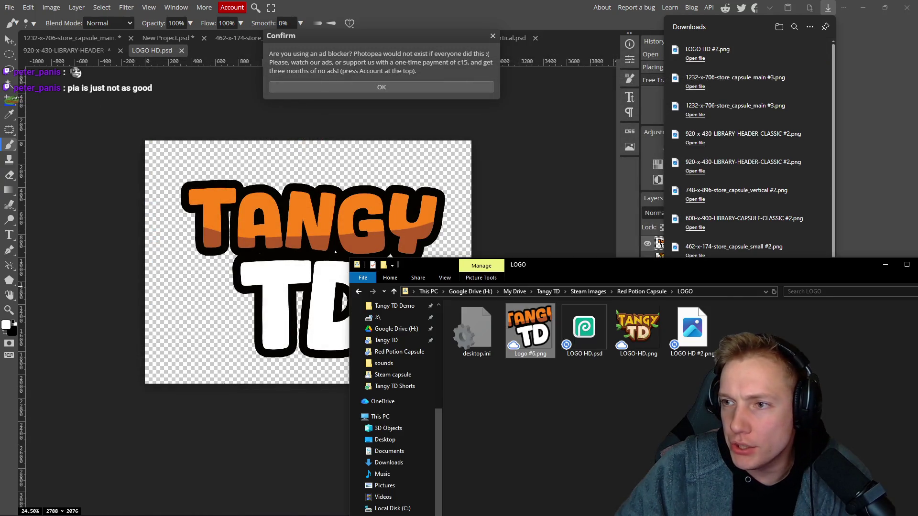
- Open 1232-x-706-store_capsule_main.psd from the Steam capsule folder and dismiss the ad-blocker notice
{"action": "left_click", "coordinate": [545, 163]}
{"action": "left_click", "coordinate": [9, 7]}
{"action": "left_click", "coordinate": [41, 48]}
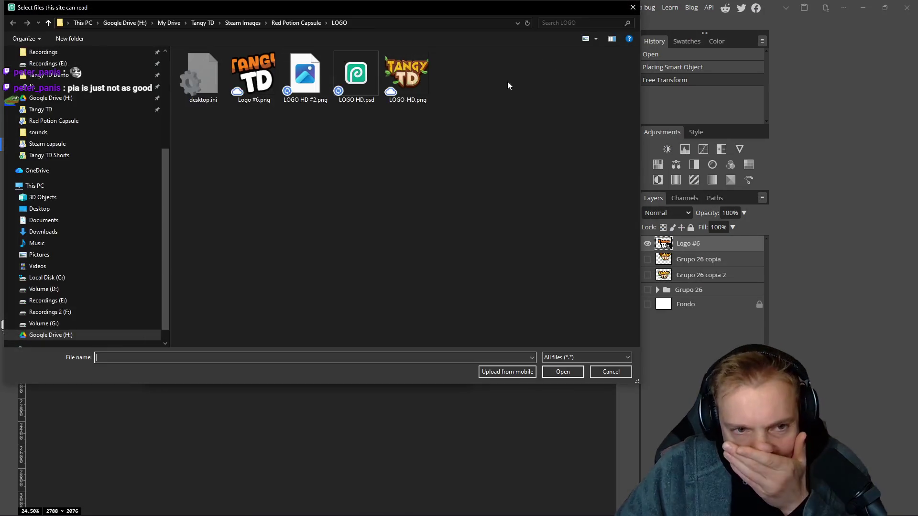
{"action": "left_click", "coordinate": [288, 24]}
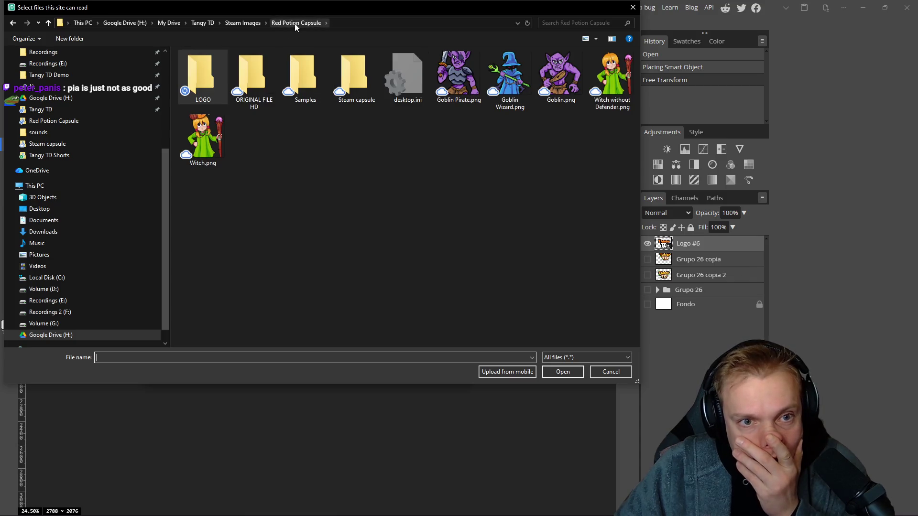
{"action": "double_click", "coordinate": [352, 74]}
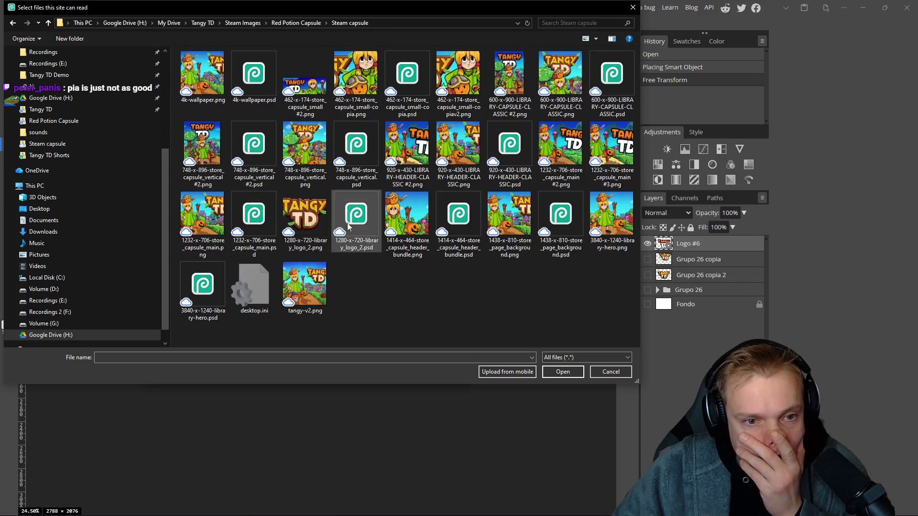
{"action": "double_click", "coordinate": [257, 221]}
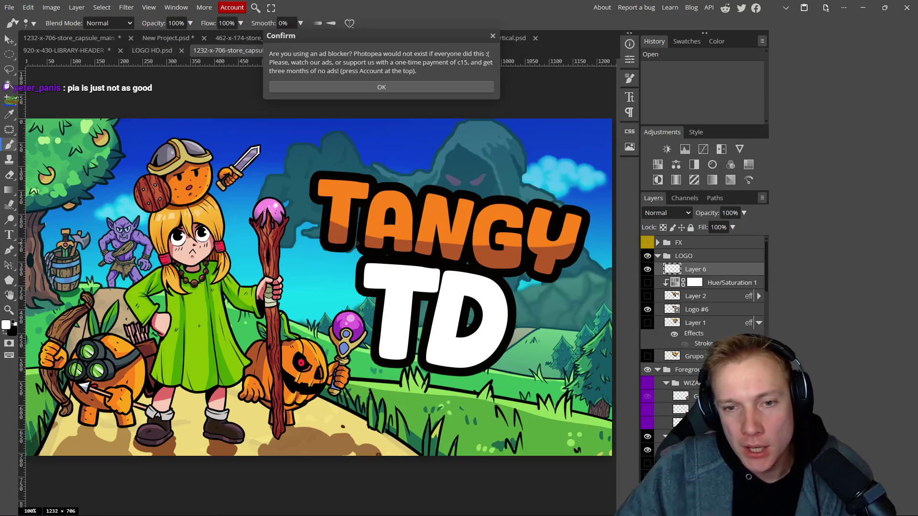
{"action": "left_click", "coordinate": [492, 36]}
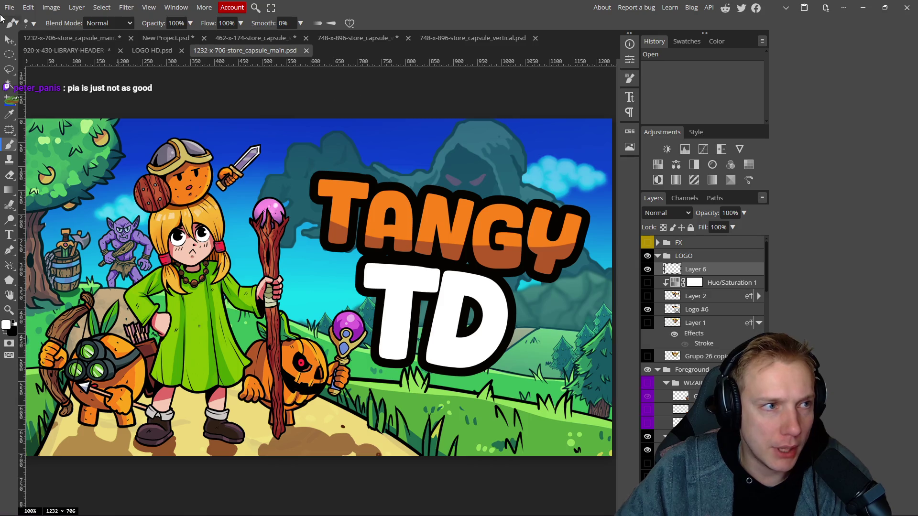
- Open 1280-x-720-library_logo_2.psd, then return to the LOGO HD document
{"action": "left_click", "coordinate": [9, 7]}
{"action": "left_click", "coordinate": [21, 37]}
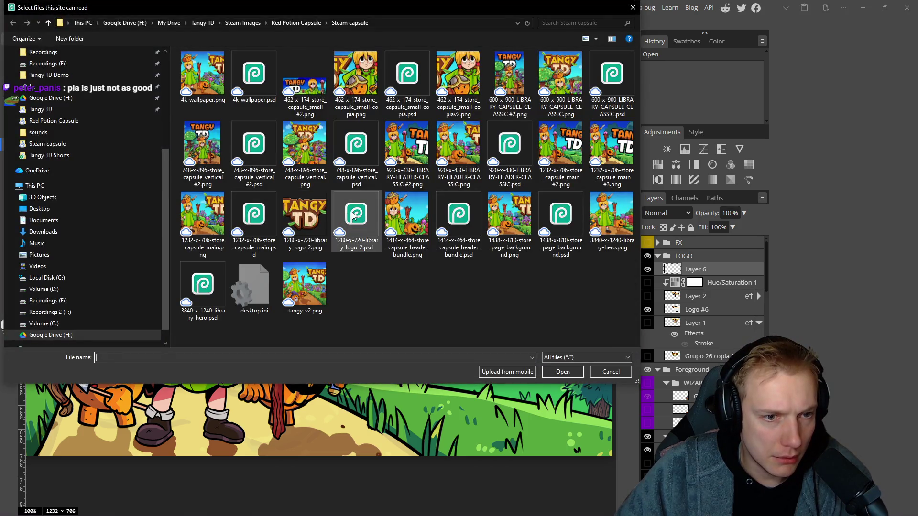
{"action": "double_click", "coordinate": [353, 216]}
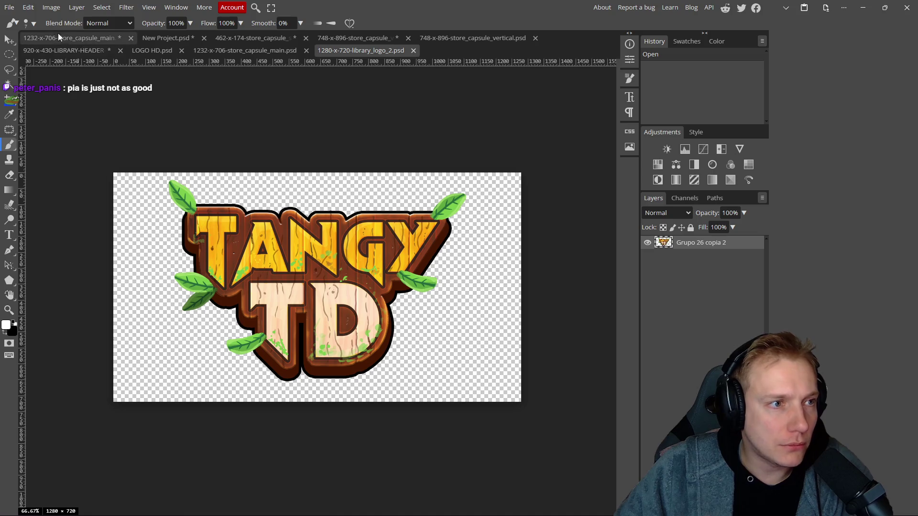
{"action": "left_click", "coordinate": [178, 52]}
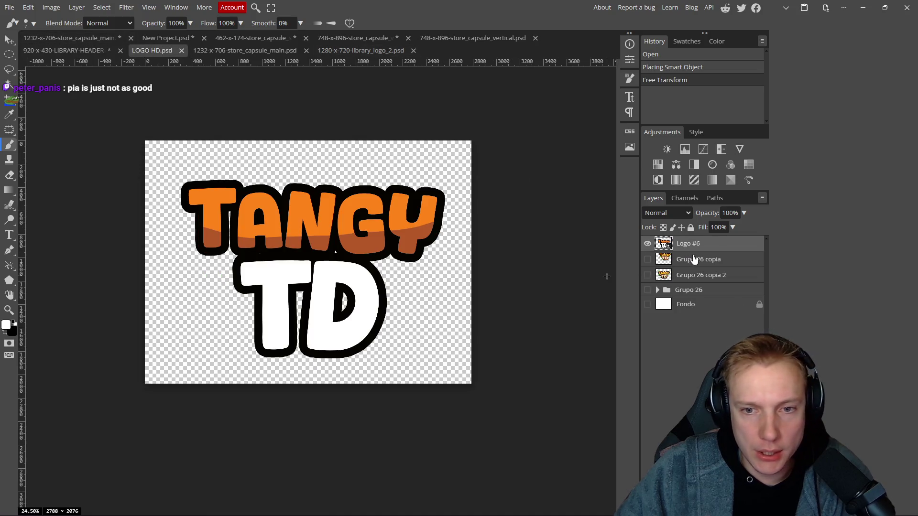
- Copy Logo #6 into the 1280-x-720 library logo document and shrink it to about 47%
{"action": "mouse_move", "coordinate": [325, 27]}
{"action": "left_mouse_down"}
{"action": "mouse_move", "coordinate": [366, 49]}
{"action": "mouse_move", "coordinate": [492, 236]}
{"action": "mouse_move", "coordinate": [470, 244]}
{"action": "left_mouse_up"}
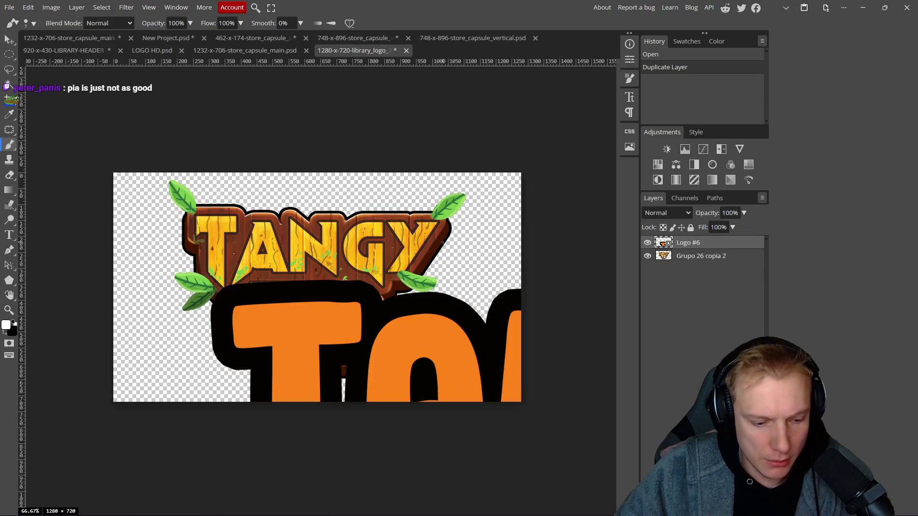
{"action": "key", "text": "ctrl+alt+t"}
{"action": "mouse_move", "coordinate": [579, 252]}
{"action": "left_mouse_down"}
{"action": "mouse_move", "coordinate": [532, 373]}
{"action": "mouse_move", "coordinate": [551, 406]}
{"action": "left_mouse_up"}
{"action": "mouse_move", "coordinate": [478, 354]}
{"action": "left_mouse_down"}
{"action": "mouse_move", "coordinate": [367, 137]}
{"action": "mouse_move", "coordinate": [351, 229]}
{"action": "left_mouse_up"}
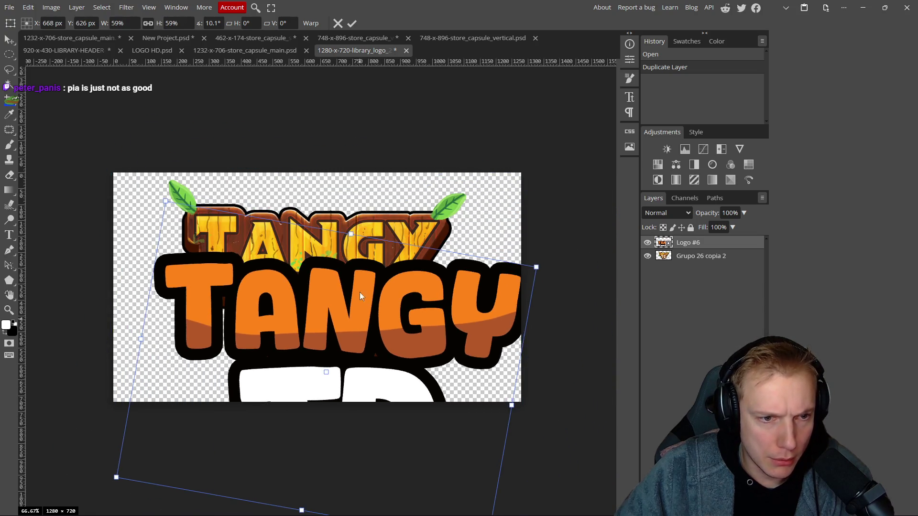
{"action": "left_click_drag", "start_coordinate": [360, 292], "coordinate": [334, 212]}
{"action": "left_click_drag", "start_coordinate": [325, 153], "coordinate": [323, 208]}
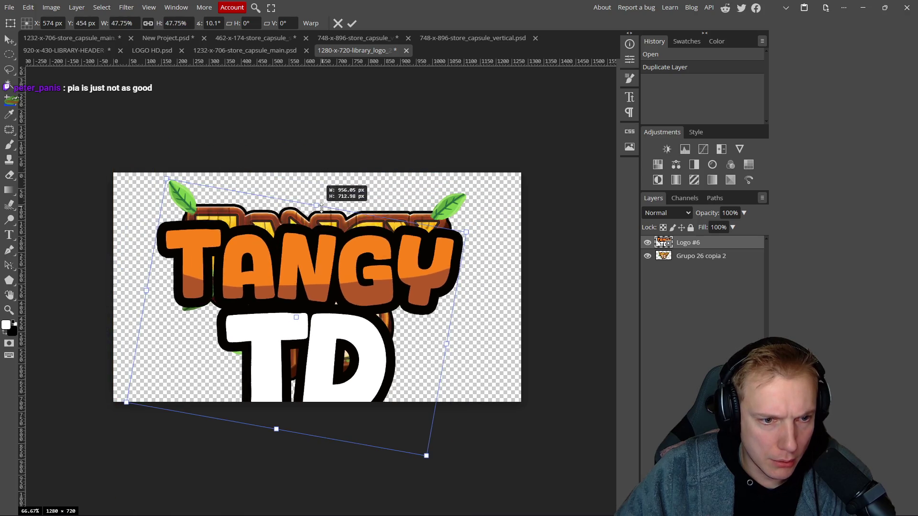
- Centre the logo at about 42% scale, apply, hide Grupo 26 copia 2 and save
{"action": "left_click_drag", "start_coordinate": [320, 274], "coordinate": [325, 243]}
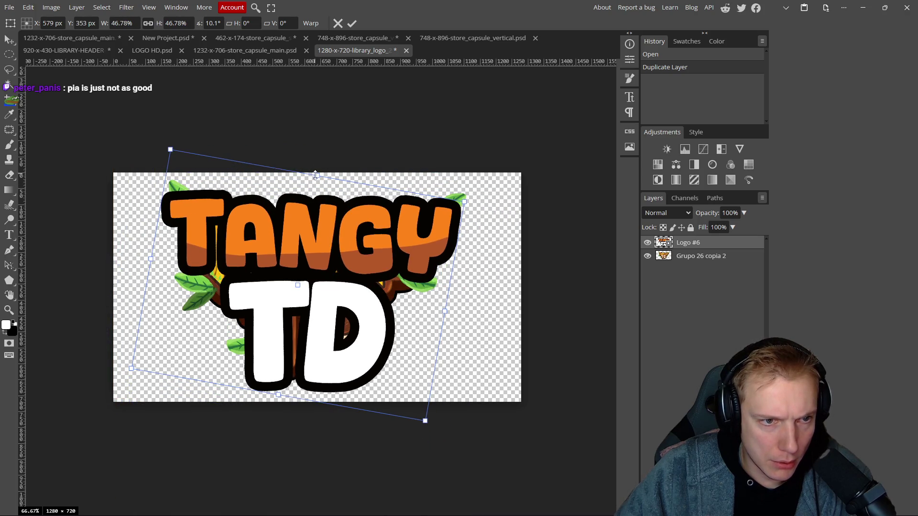
{"action": "left_click_drag", "start_coordinate": [318, 176], "coordinate": [314, 194]}
{"action": "left_click_drag", "start_coordinate": [325, 259], "coordinate": [333, 253]}
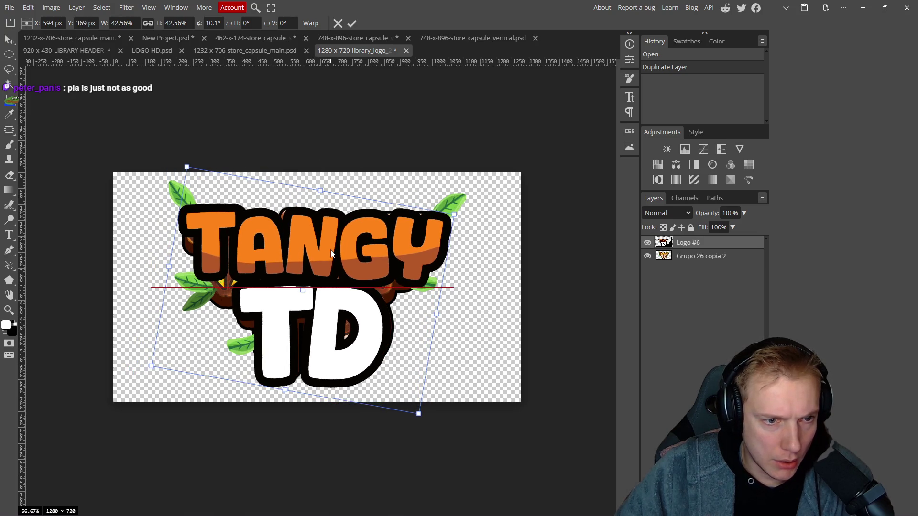
{"action": "left_click", "coordinate": [351, 23]}
{"action": "left_click", "coordinate": [647, 255]}
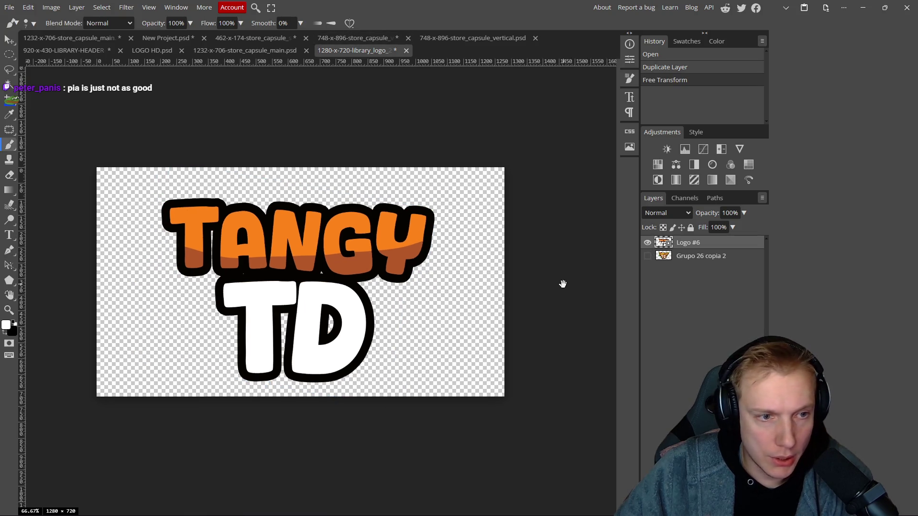
{"action": "key", "text": "ctrl+s"}
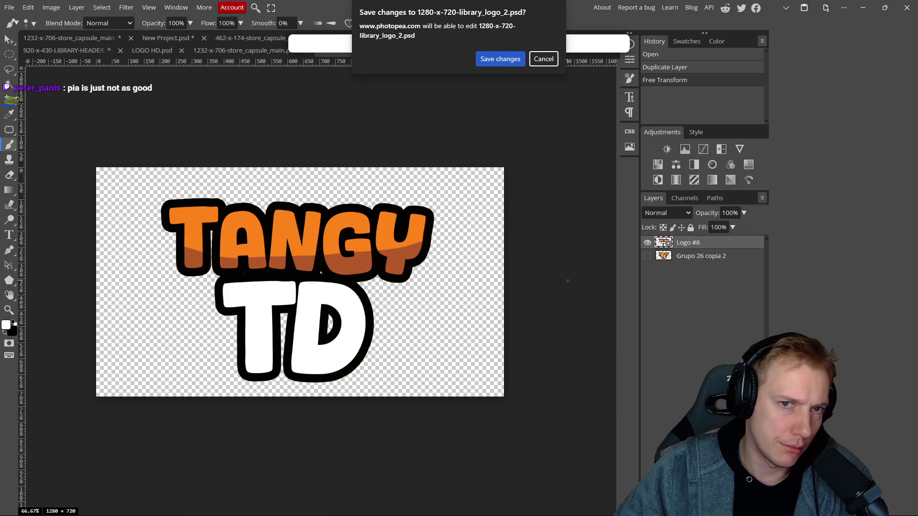
- Confirm the PSD save, nudge the logo slightly right and save again
{"action": "left_click", "coordinate": [484, 62]}
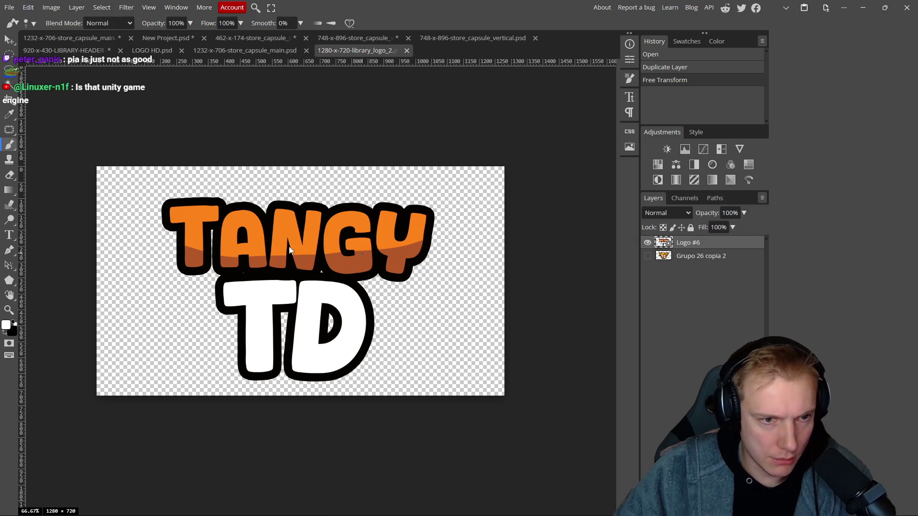
{"action": "key", "text": "v"}
{"action": "left_click_drag", "start_coordinate": [310, 246], "coordinate": [314, 245]}
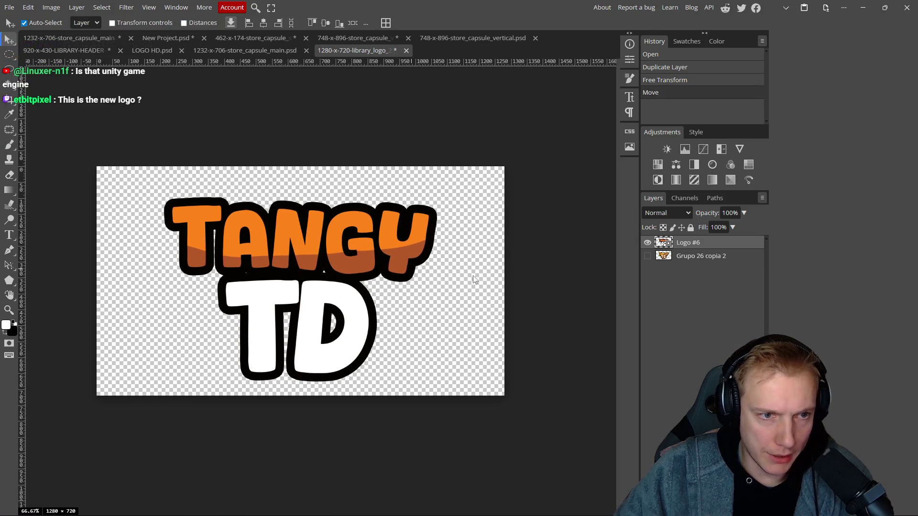
{"action": "key", "text": "ctrl+s"}
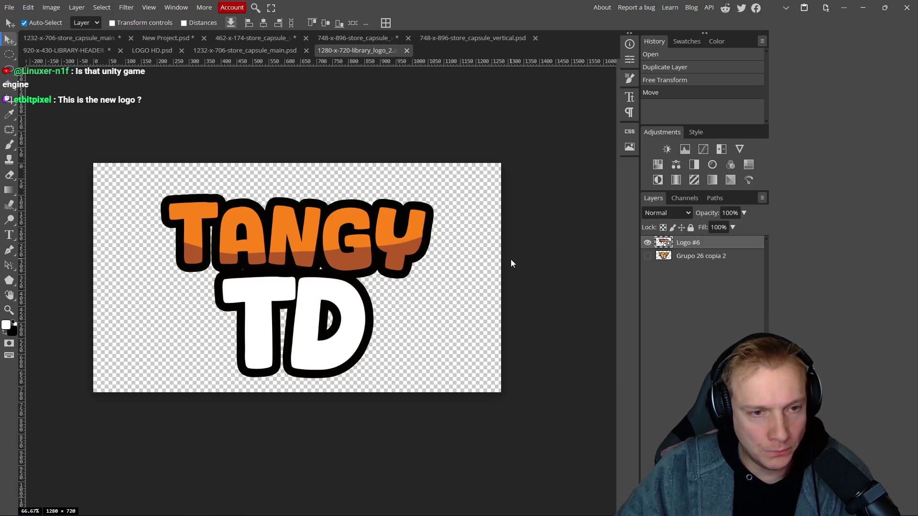
- Export the logo as a PNG into the Steam capsule folder as 1280-x-720-library_logo_2
{"action": "key", "text": "ctrl+alt+shift+s"}
{"action": "left_click", "coordinate": [373, 224]}
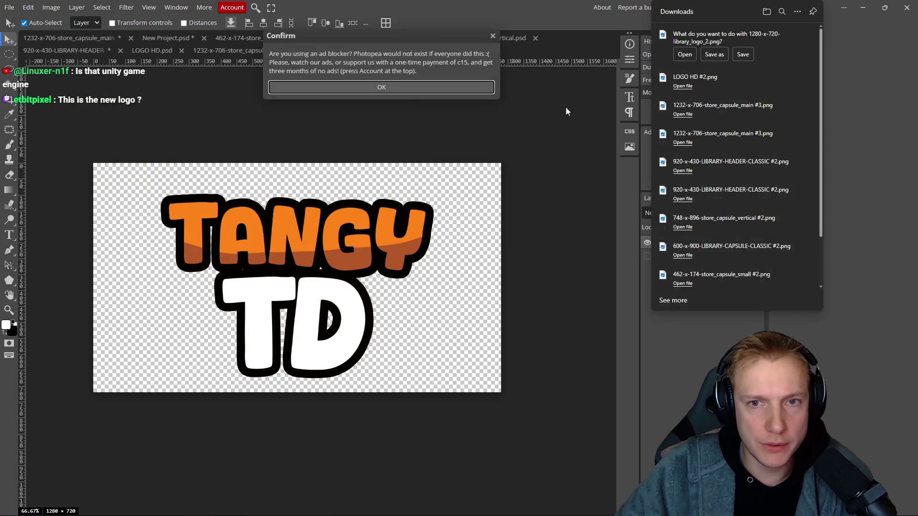
{"action": "left_click", "coordinate": [728, 71]}
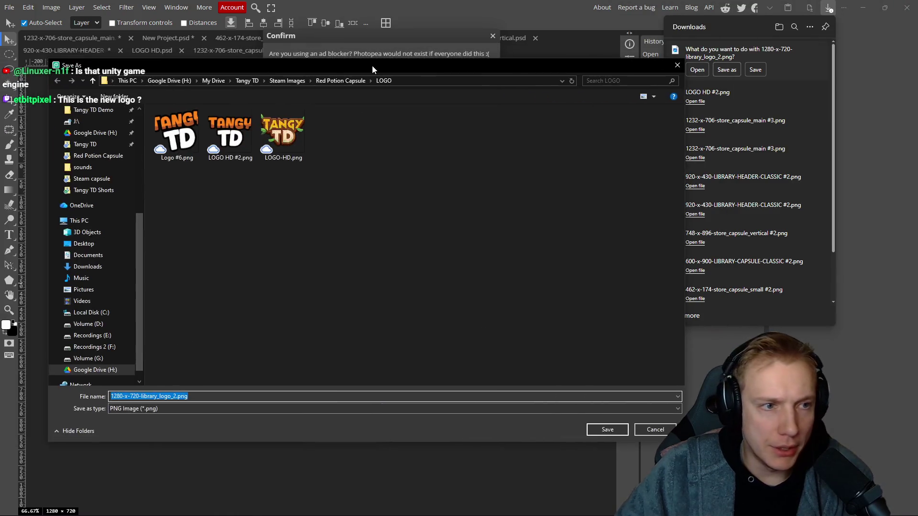
{"action": "left_click", "coordinate": [331, 80]}
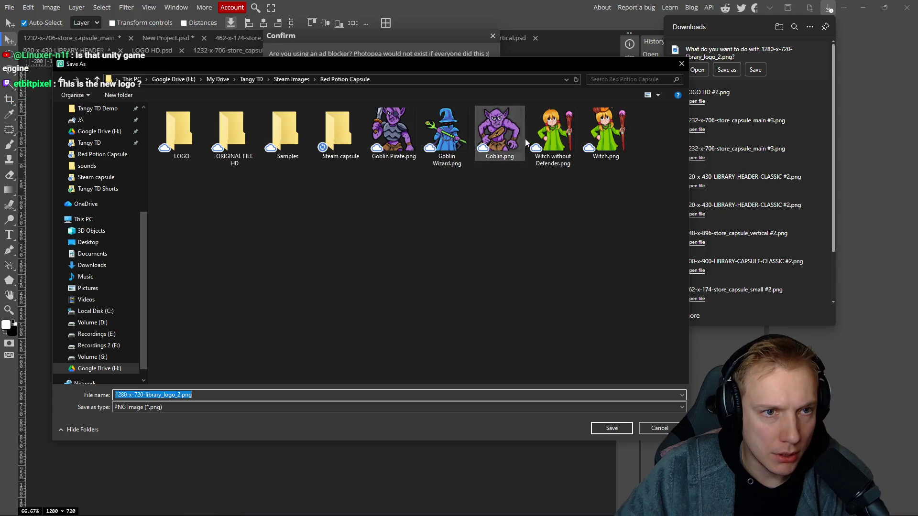
{"action": "double_click", "coordinate": [348, 128]}
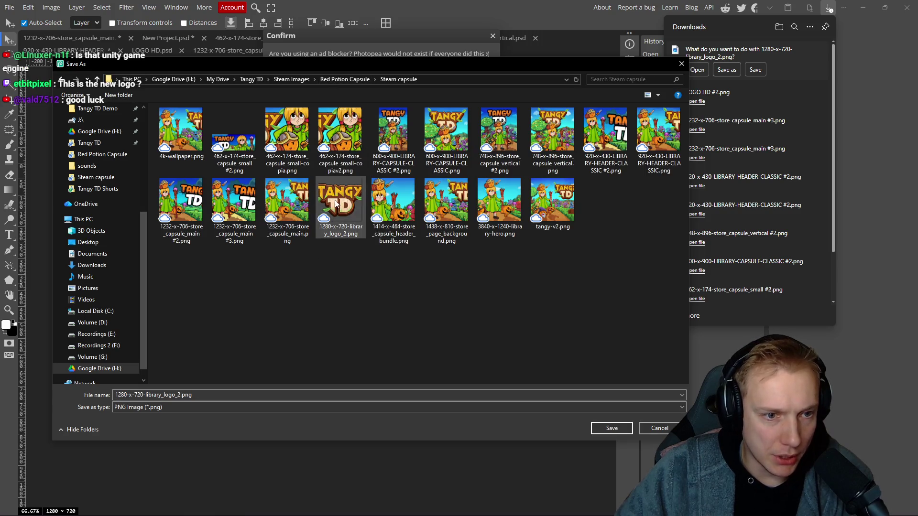
{"action": "left_click", "coordinate": [204, 395]}
{"action": "double_click", "coordinate": [204, 394]}
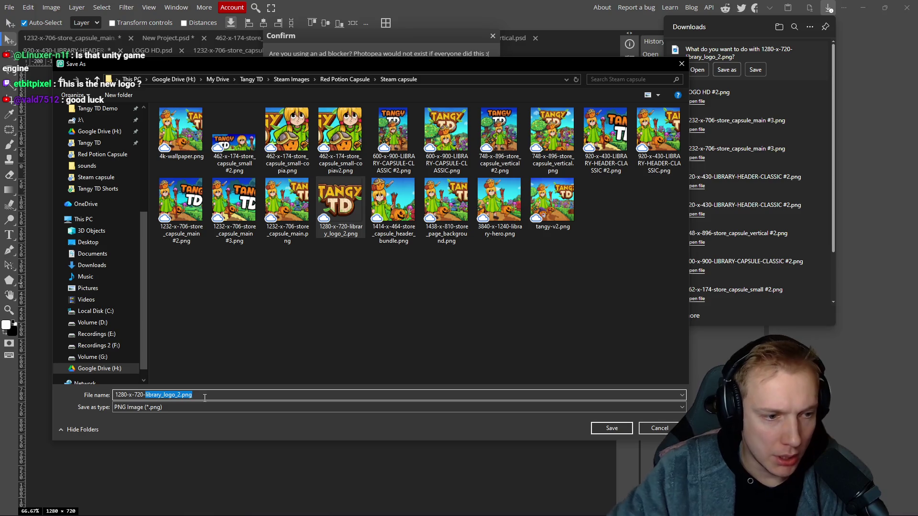
{"action": "left_click", "coordinate": [204, 395]}
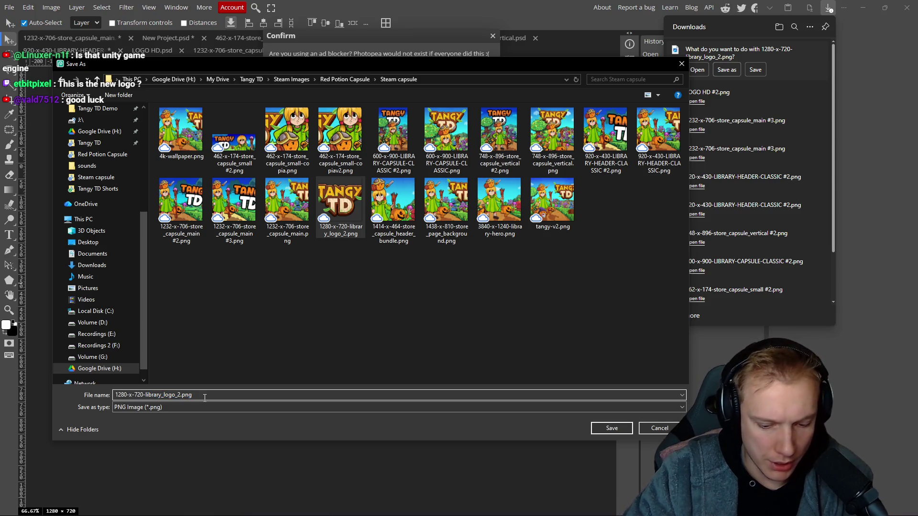
{"action": "type", "text": "#2"}
{"action": "key", "text": "Return"}
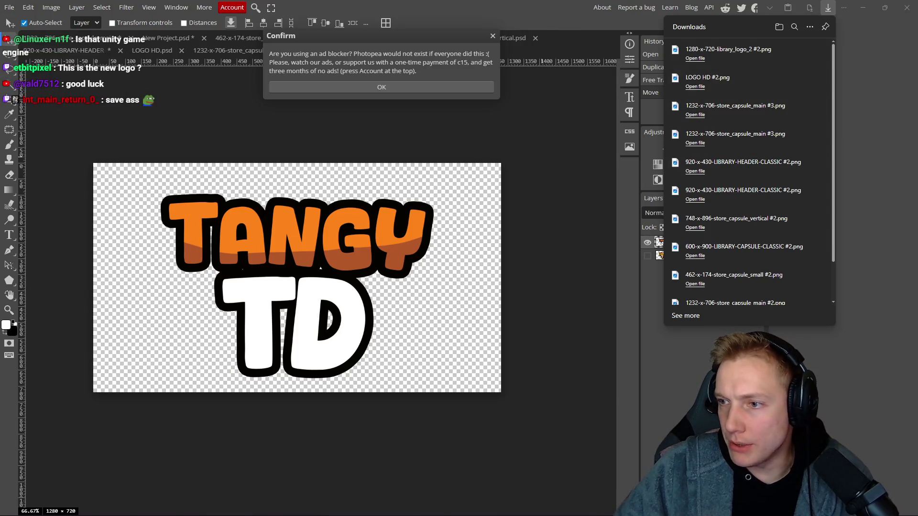
- In File Explorer, open the Steam capsule folder and select 1280-x-720-library_logo_2 #2.png
{"action": "left_click_drag", "start_coordinate": [655, 263], "coordinate": [486, 138]}
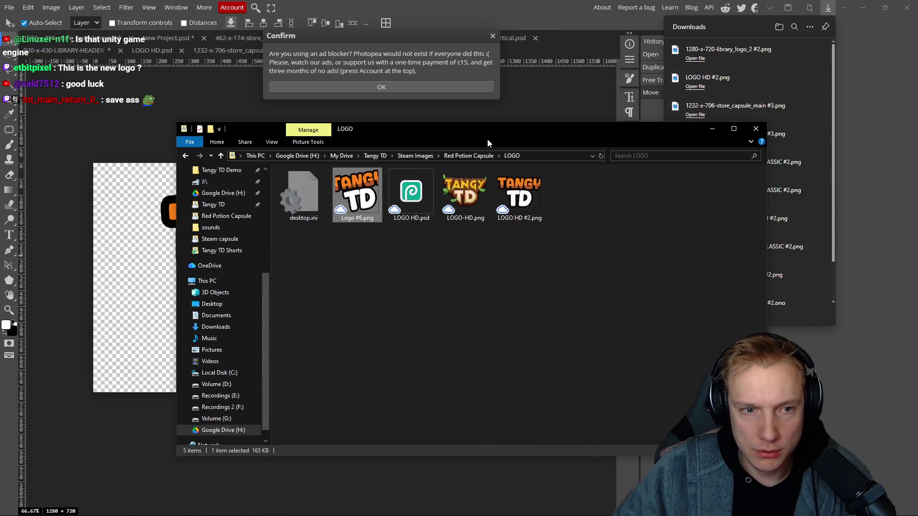
{"action": "key", "text": "alt+Left"}
{"action": "double_click", "coordinate": [458, 193]}
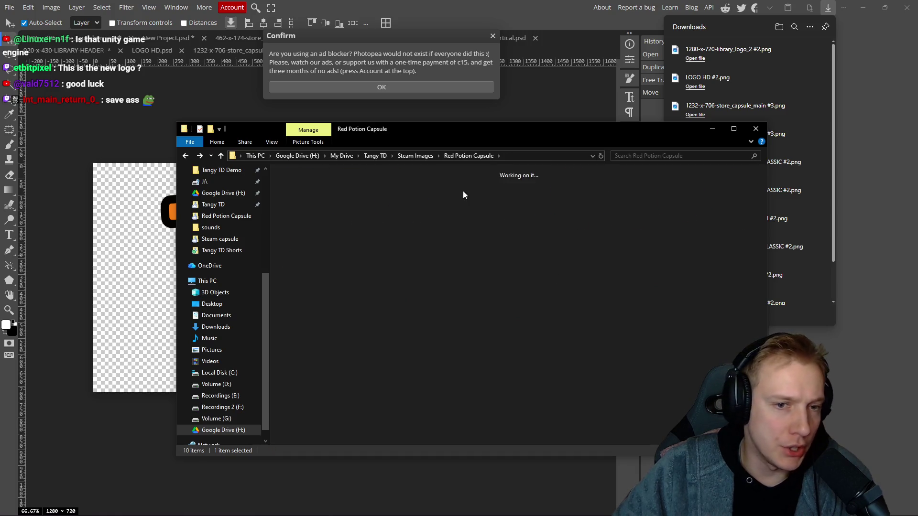
{"action": "left_click", "coordinate": [425, 326]}
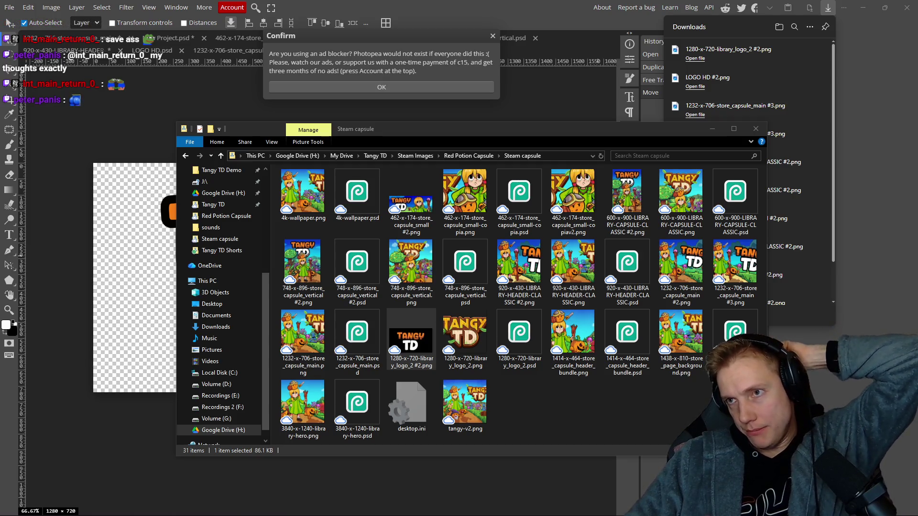
{"action": "key", "text": "alt+Tab"}
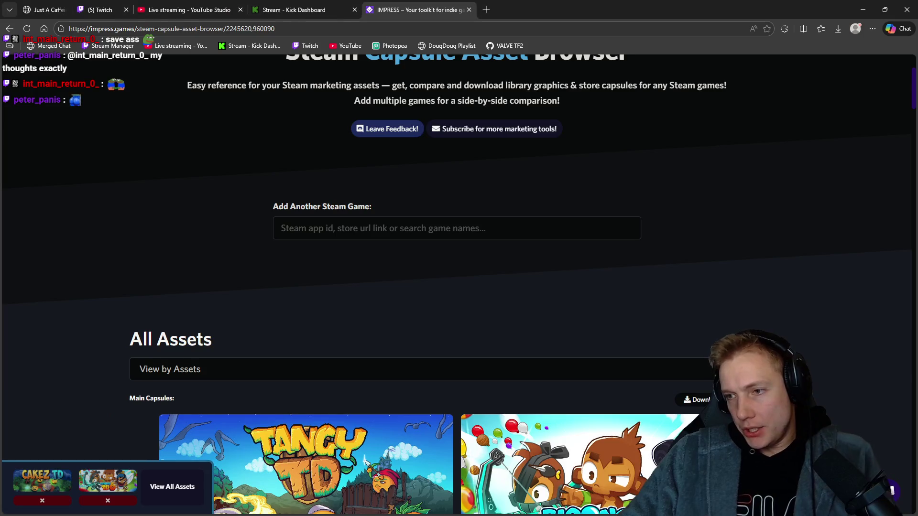
- Search 'tangy td' in a new tab and open the Tangy TD Steam store page
{"action": "left_click", "coordinate": [486, 10]}
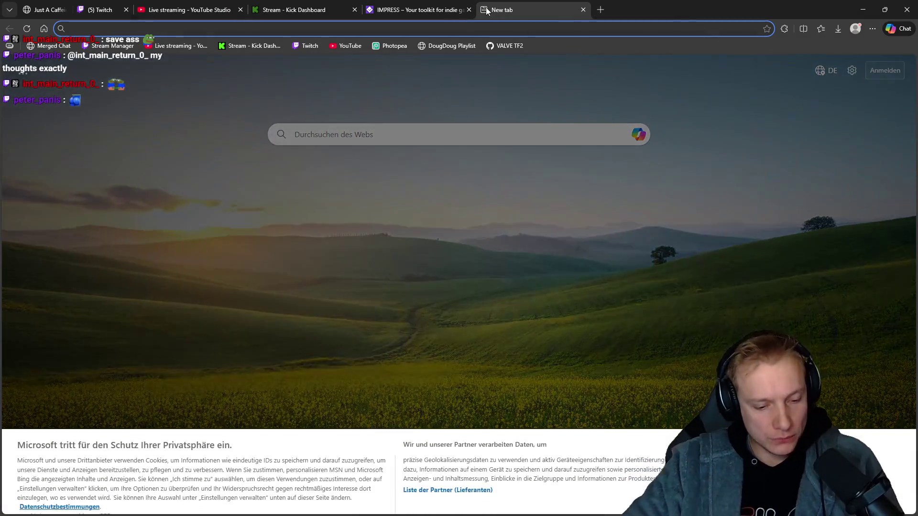
{"action": "type", "text": "ta"}
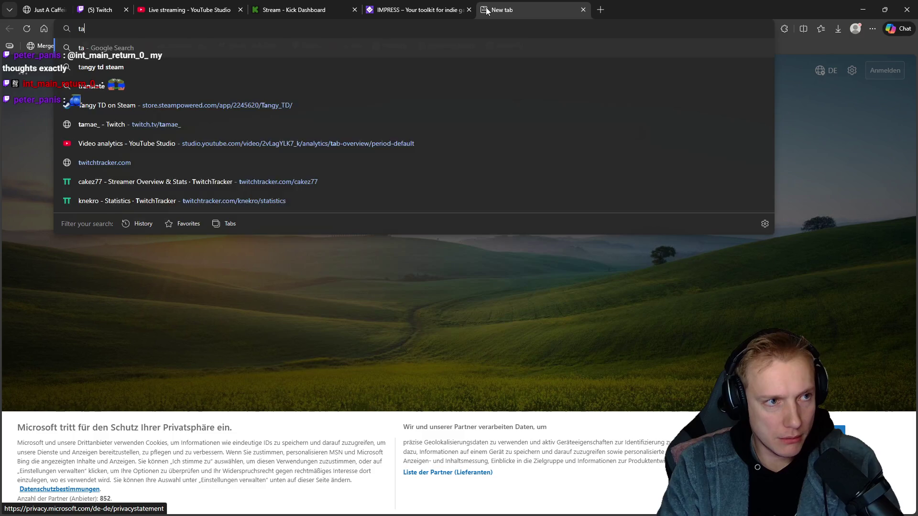
{"action": "type", "text": "ngy td"}
{"action": "key", "text": "Return"}
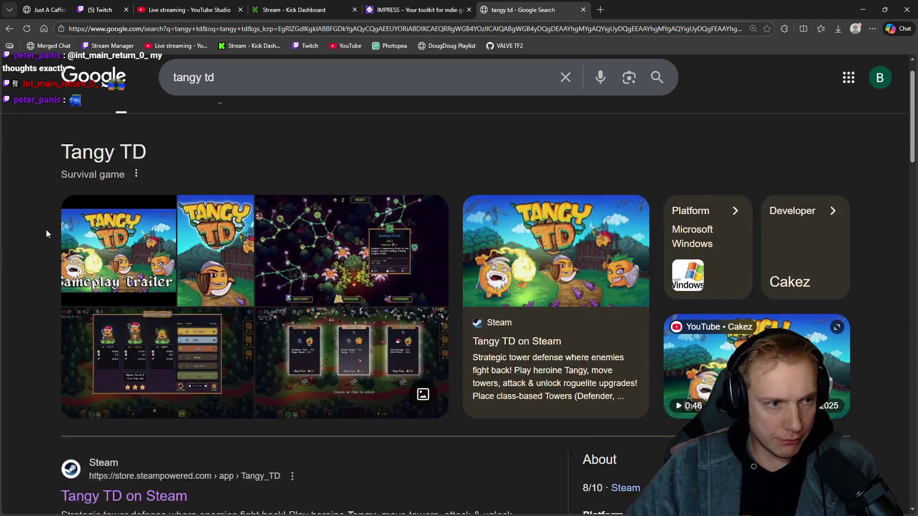
{"action": "scroll", "coordinate": [46, 234], "scroll_direction": "down", "scroll_amount": 4}
{"action": "left_click", "coordinate": [117, 299]}
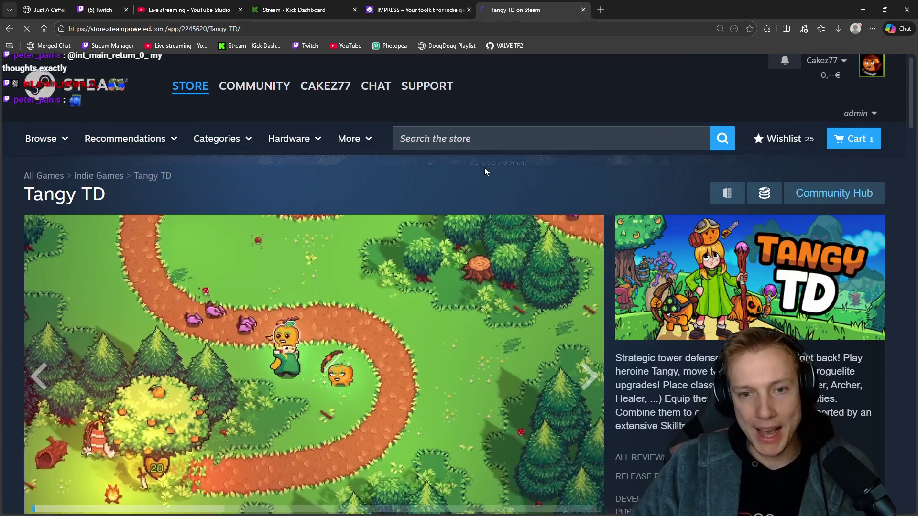
{"action": "scroll", "coordinate": [483, 172], "scroll_direction": "down", "scroll_amount": 1}
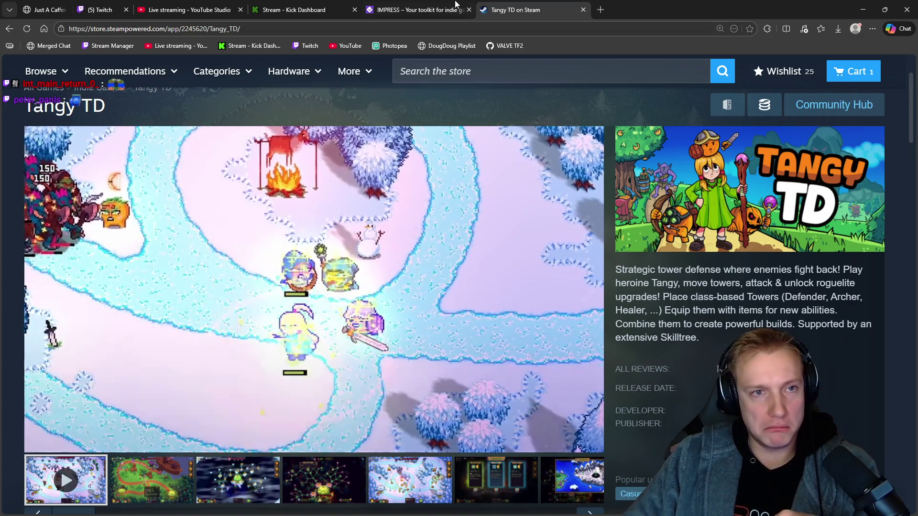
{"action": "key", "text": "ctrl+shift+Tab"}
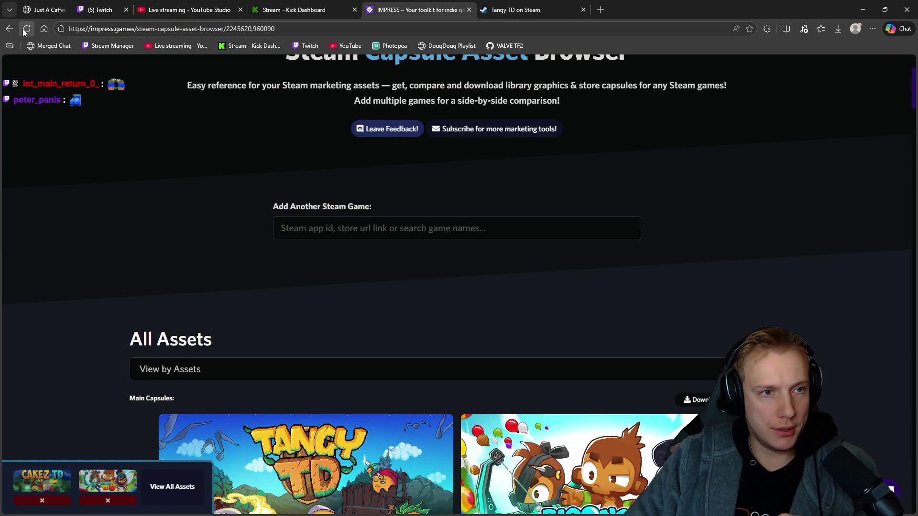
- Reload the IMPRESS asset browser and remove Tangy TD from the comparison tray
{"action": "left_click", "coordinate": [27, 28]}
{"action": "scroll", "coordinate": [377, 281], "scroll_direction": "down", "scroll_amount": 10}
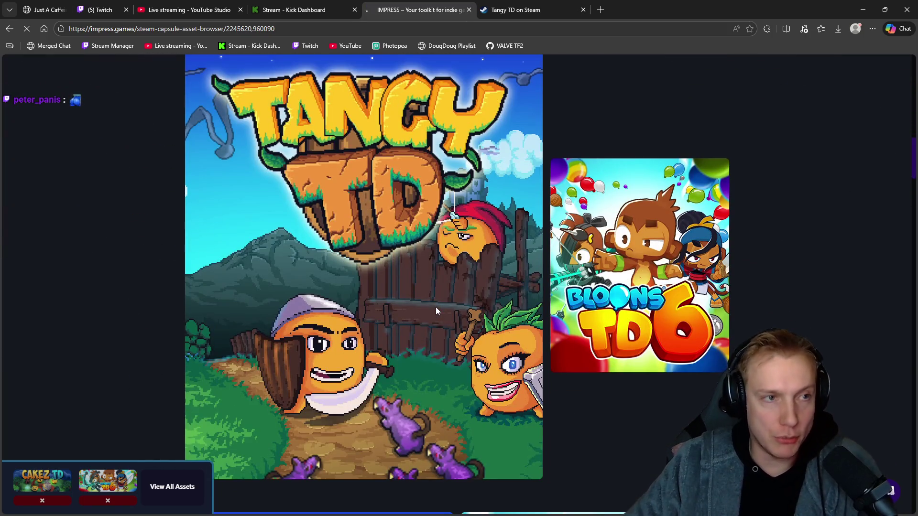
{"action": "scroll", "coordinate": [444, 305], "scroll_direction": "down", "scroll_amount": 5}
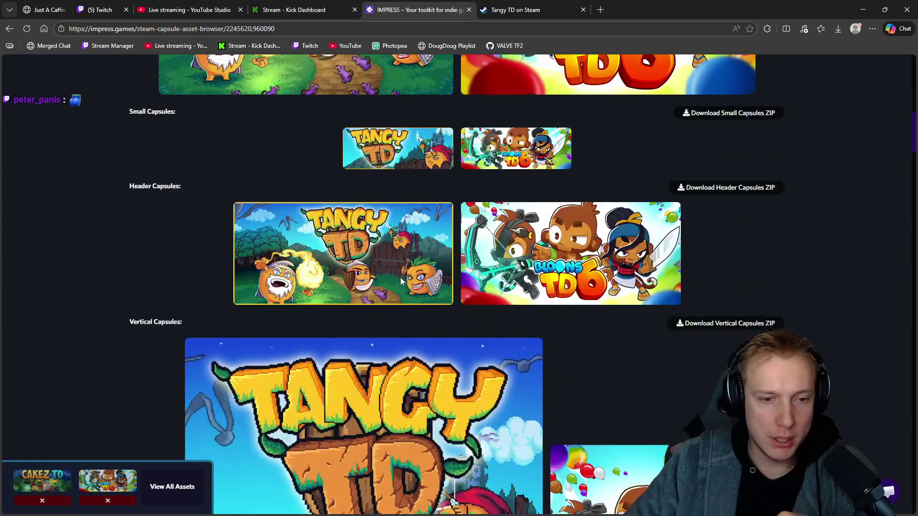
{"action": "scroll", "coordinate": [400, 277], "scroll_direction": "down", "scroll_amount": 10}
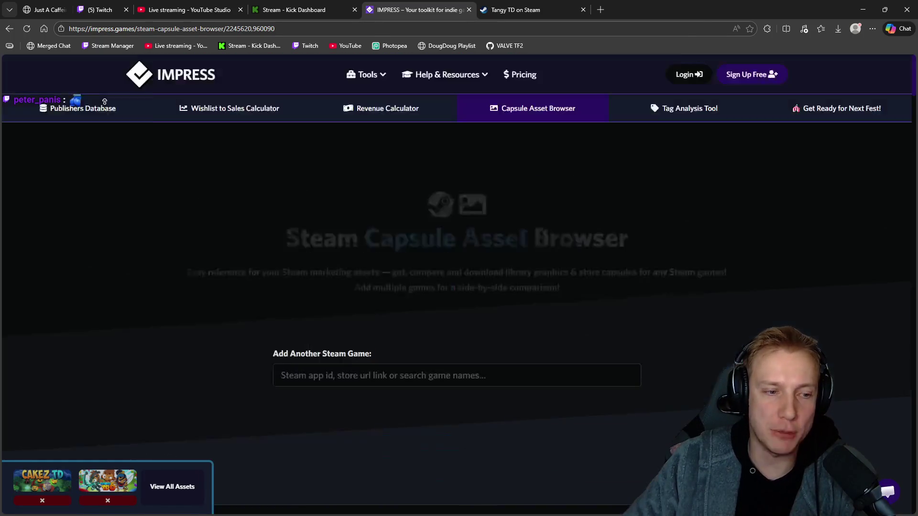
{"action": "scroll", "coordinate": [201, 329], "scroll_direction": "down", "scroll_amount": 5}
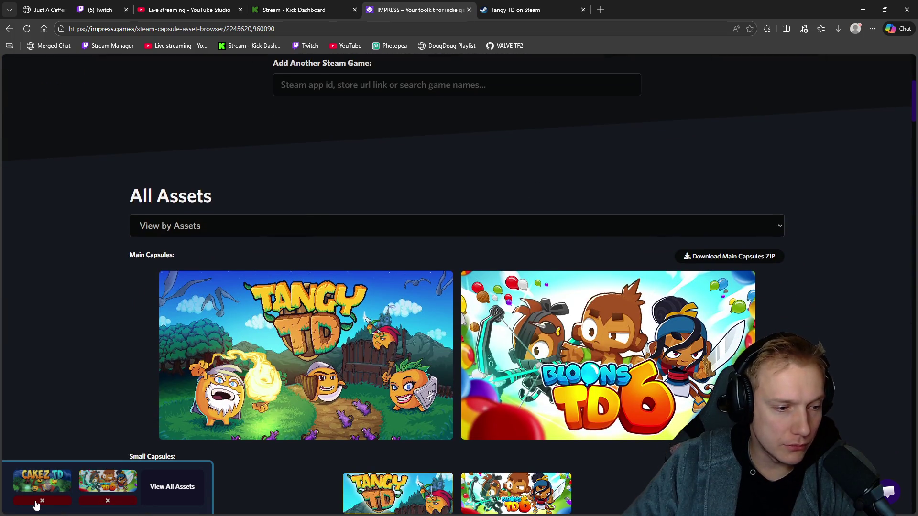
{"action": "left_click", "coordinate": [36, 502]}
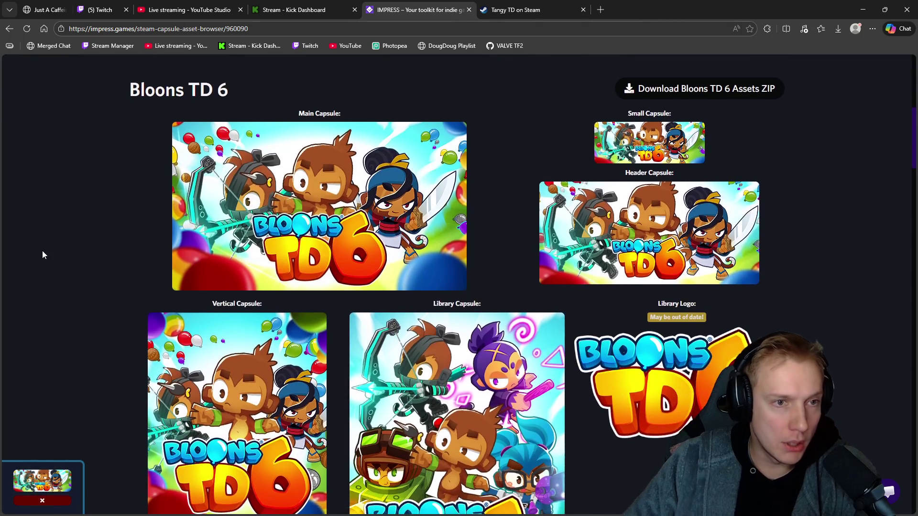
- Search 'Tangy TD' in Add Another Steam Game and add it beside Bloons TD 6
{"action": "scroll", "coordinate": [371, 205], "scroll_direction": "up", "scroll_amount": 3}
{"action": "type", "text": "Tangy TD"}
{"action": "key", "text": "Return"}
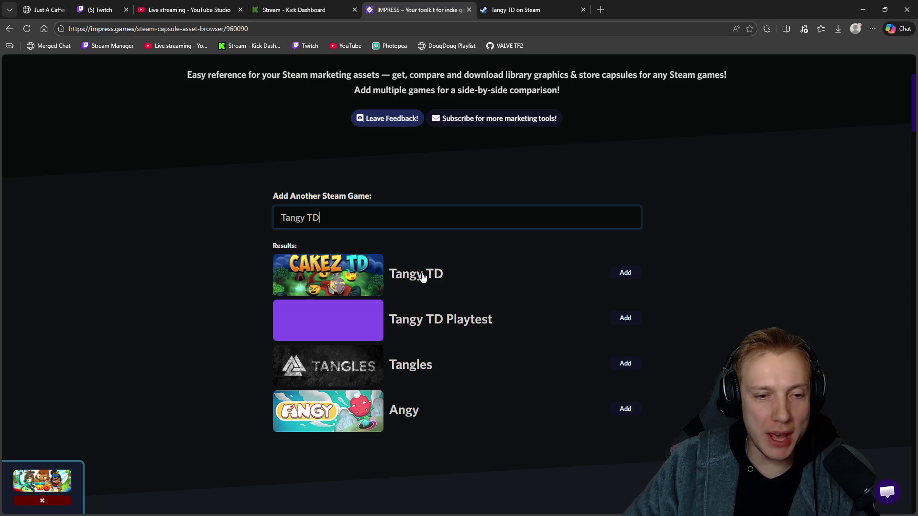
{"action": "left_click", "coordinate": [625, 274]}
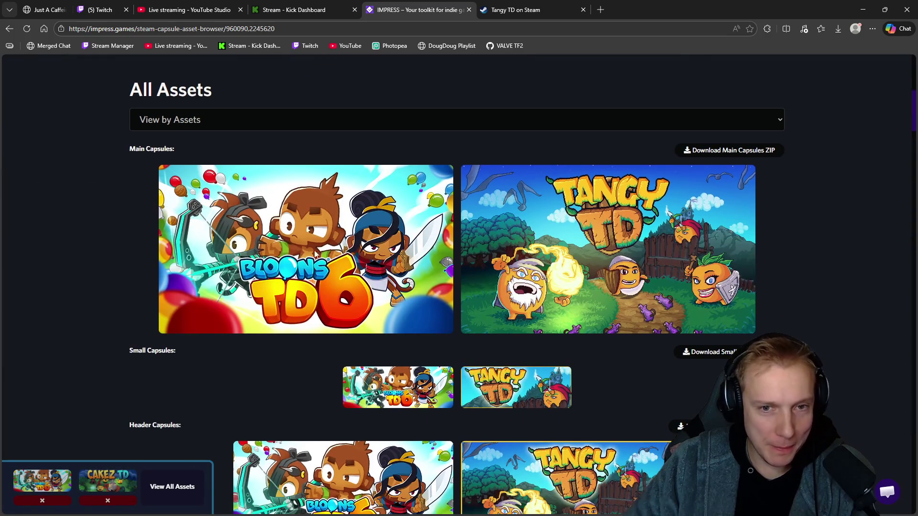
{"action": "scroll", "coordinate": [109, 268], "scroll_direction": "down", "scroll_amount": 20}
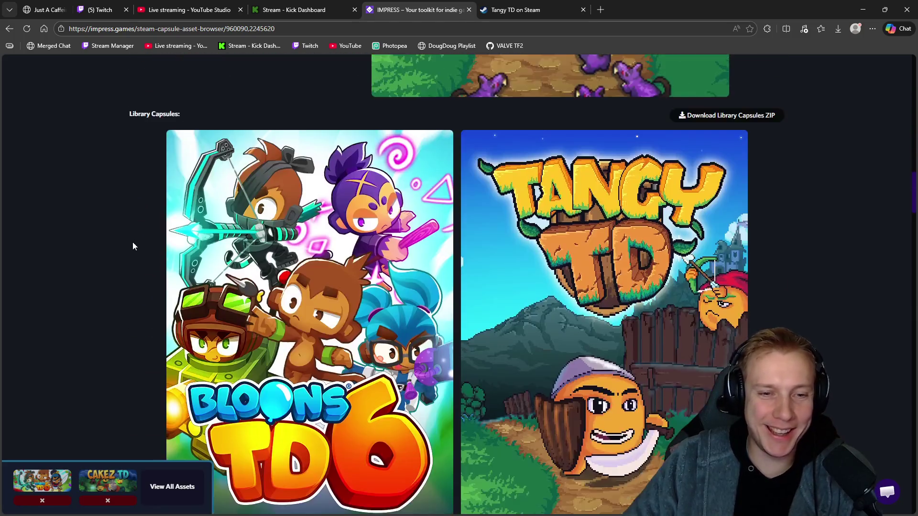
{"action": "scroll", "coordinate": [120, 277], "scroll_direction": "up", "scroll_amount": 20}
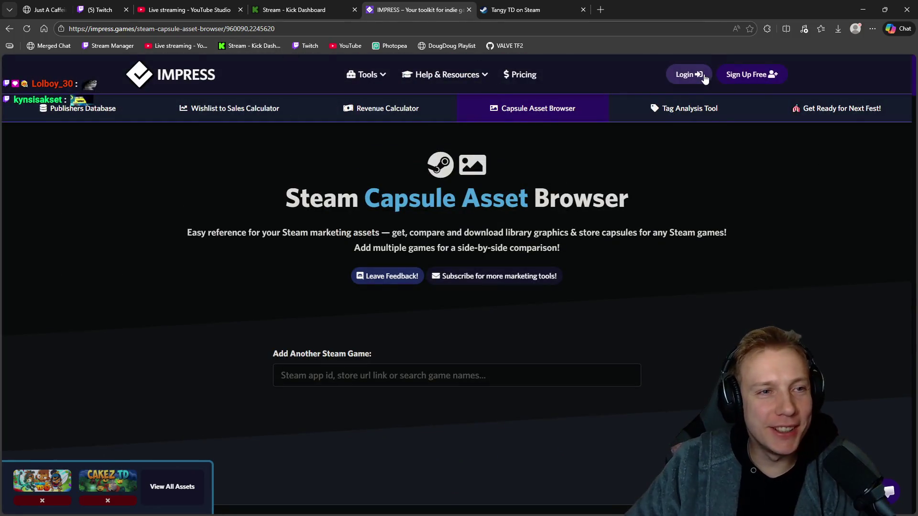
{"action": "left_click", "coordinate": [162, 9]}
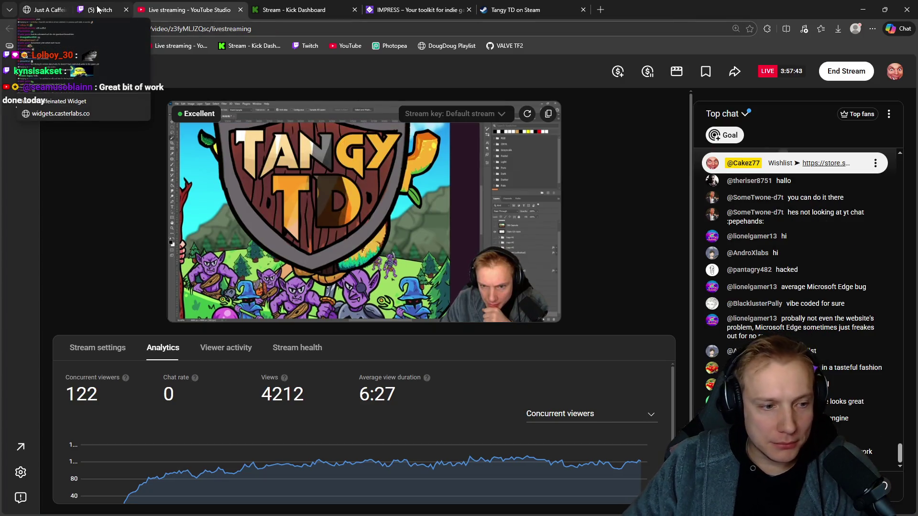
- Check the Twitch stream dashboard, then return to Photopea and the Steam capsule folder
{"action": "left_click", "coordinate": [98, 9]}
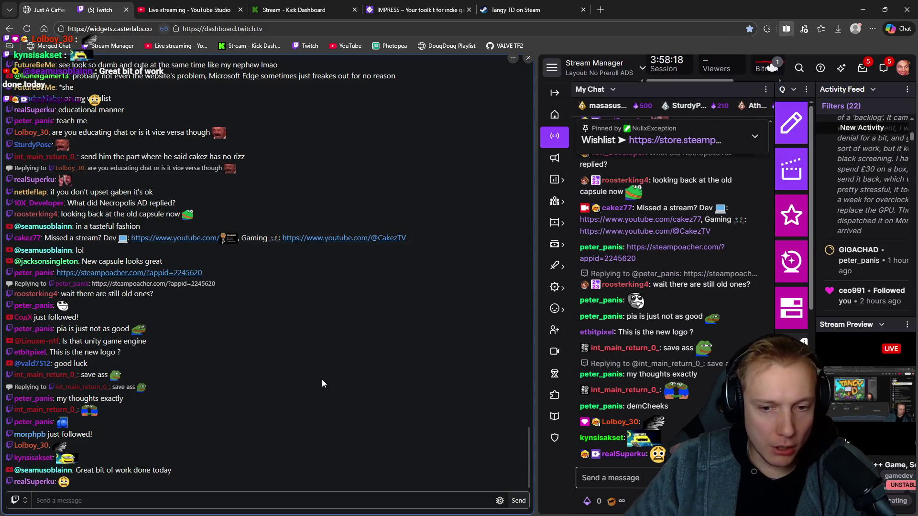
{"action": "key", "text": "alt+Tab"}
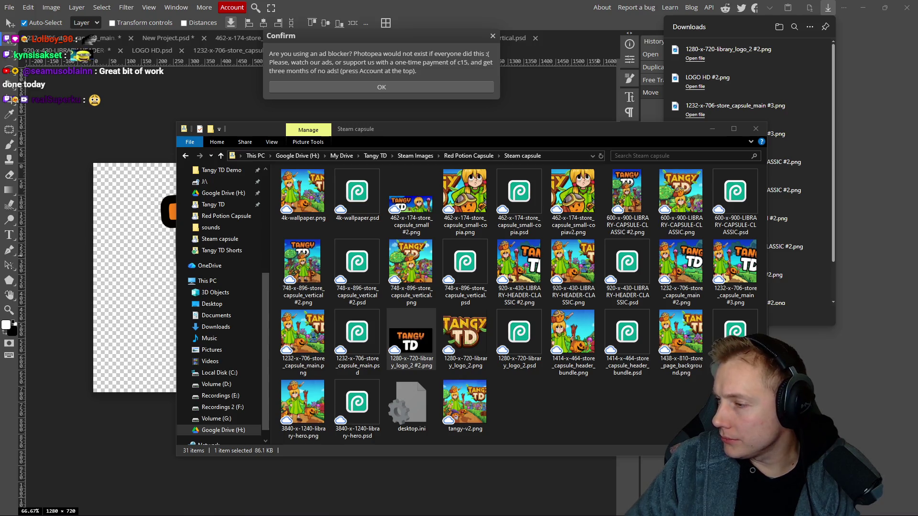
- Close the capsule folders, downloads list and Discord, and minimize Photopea to reach Visual Studio Code
{"action": "left_click", "coordinate": [827, 8]}
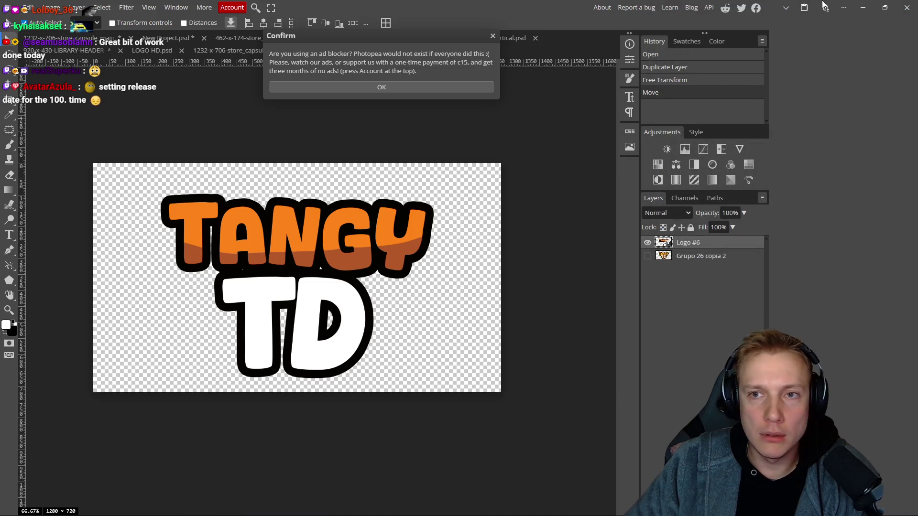
{"action": "left_click", "coordinate": [863, 8]}
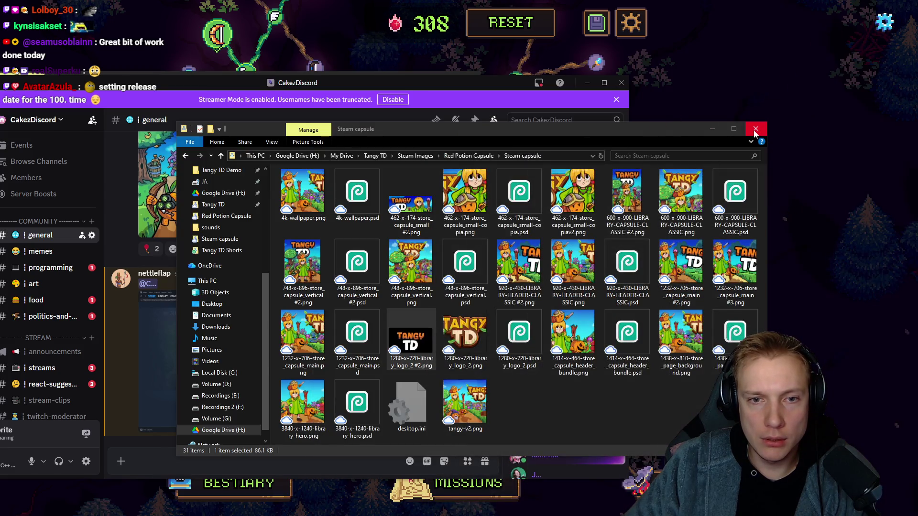
{"action": "left_click", "coordinate": [755, 129]}
{"action": "left_click", "coordinate": [621, 83]}
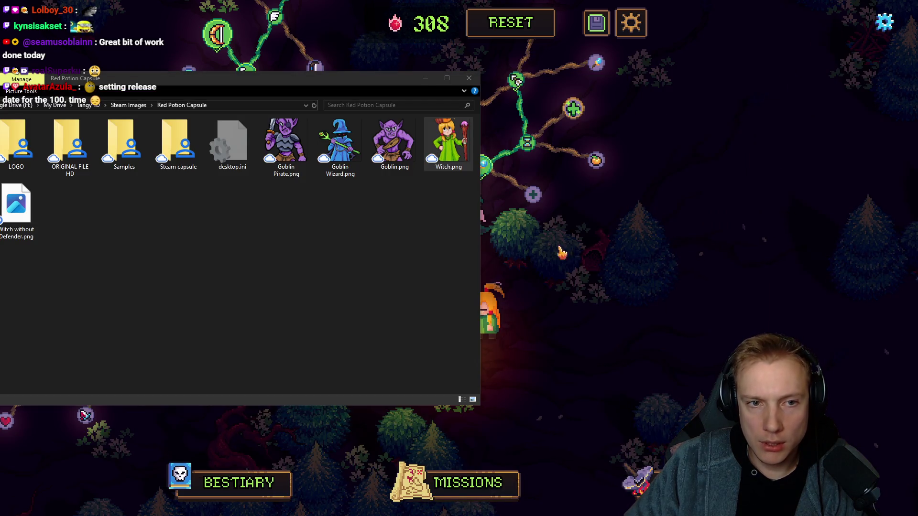
{"action": "left_click", "coordinate": [469, 78]}
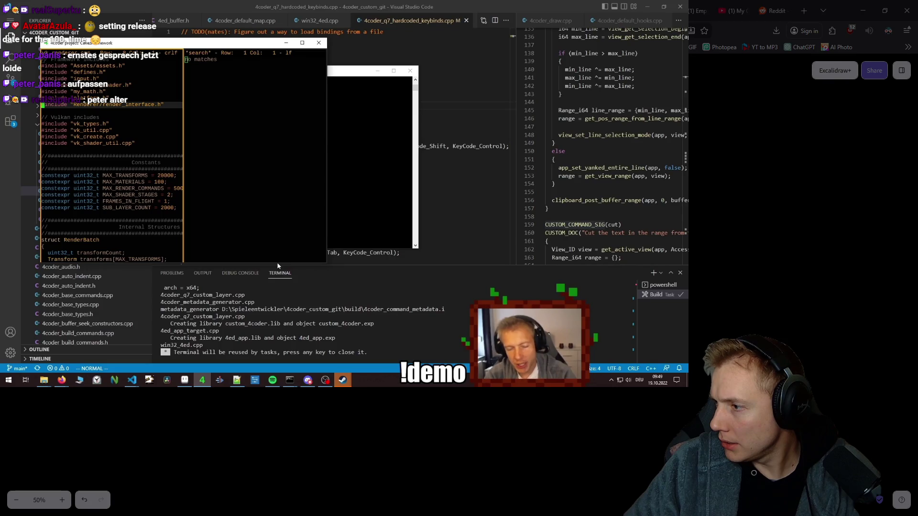
{"action": "key", "text": "alt+Tab"}
- Paste the days 1–28 calendar image, then shrink and align it flush beneath the 25–31 row
{"action": "key", "text": "Tab"}
{"action": "key", "text": "Tab"}
{"action": "key", "text": "ctrl+t"}
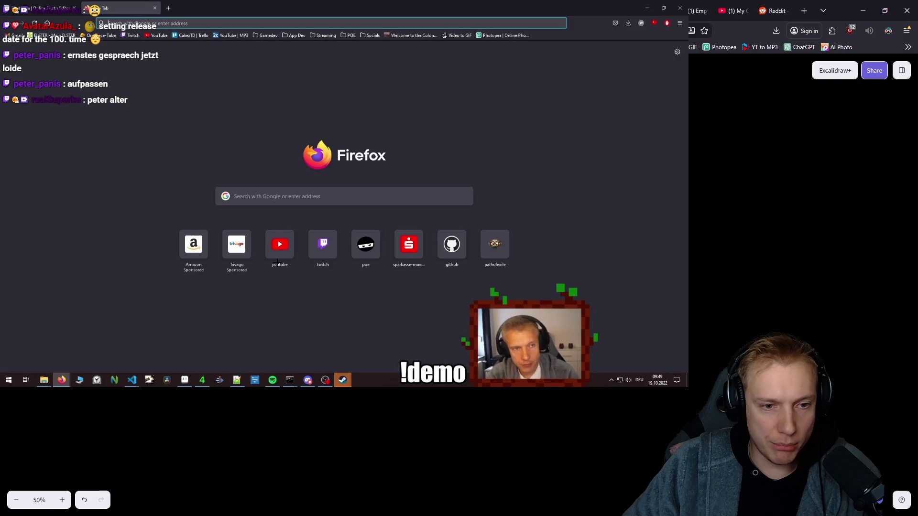
{"action": "key", "text": "ctrl+v"}
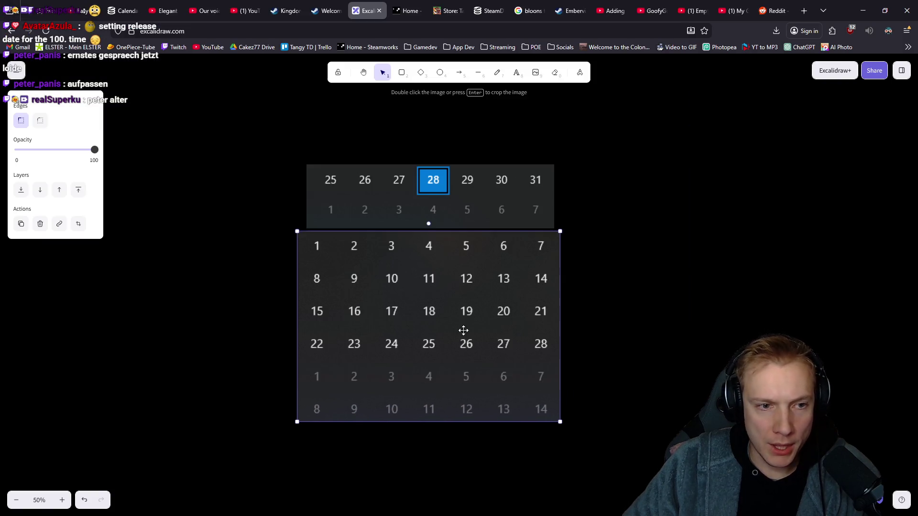
{"action": "left_click_drag", "start_coordinate": [463, 330], "coordinate": [469, 329]}
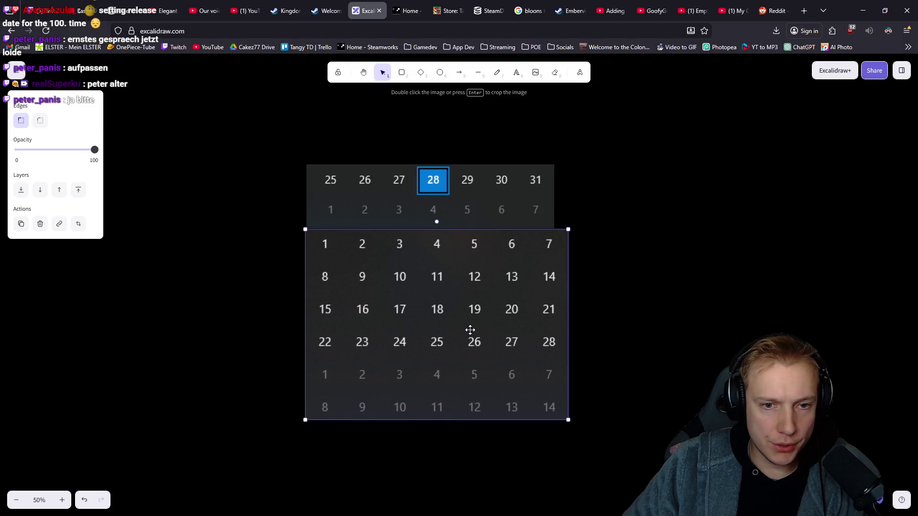
{"action": "left_click_drag", "start_coordinate": [567, 420], "coordinate": [554, 409]}
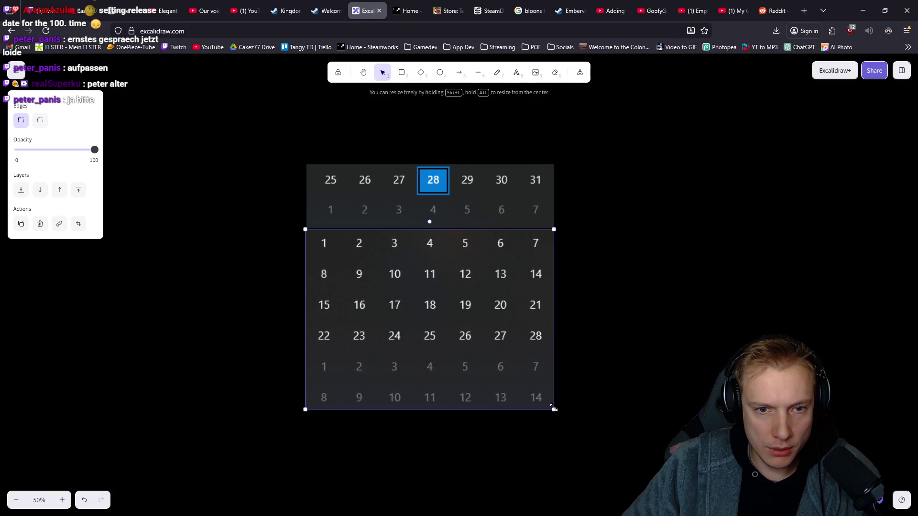
{"action": "left_click_drag", "start_coordinate": [465, 348], "coordinate": [466, 316]}
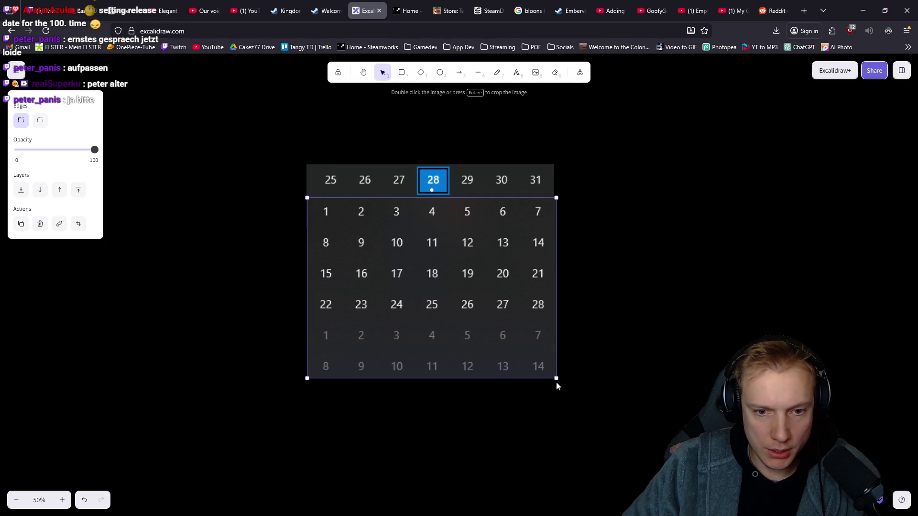
{"action": "left_click_drag", "start_coordinate": [556, 378], "coordinate": [550, 375]}
{"action": "left_click_drag", "start_coordinate": [460, 318], "coordinate": [464, 317]}
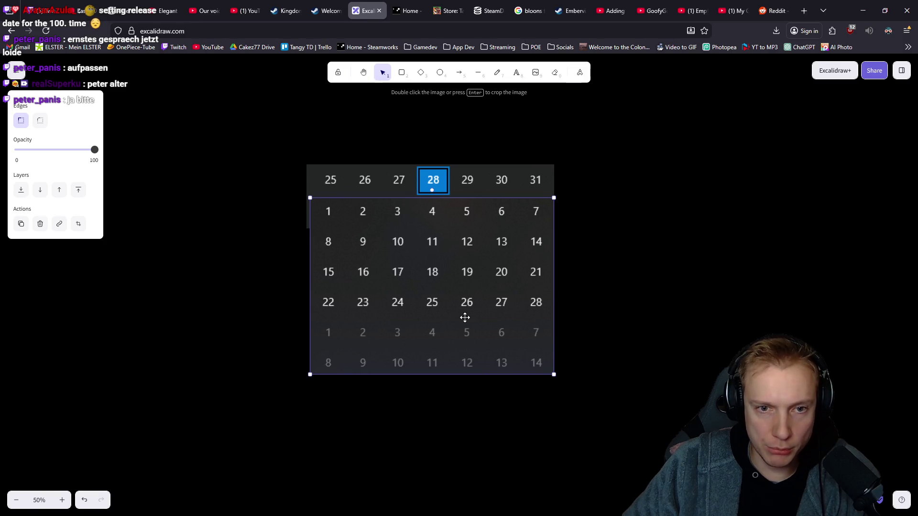
{"action": "left_click", "coordinate": [629, 267]}
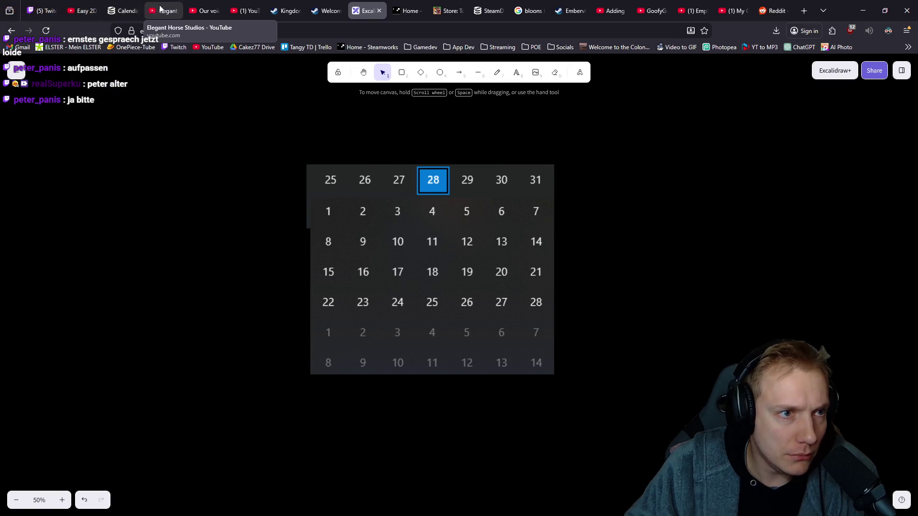
{"action": "left_click", "coordinate": [123, 8]}
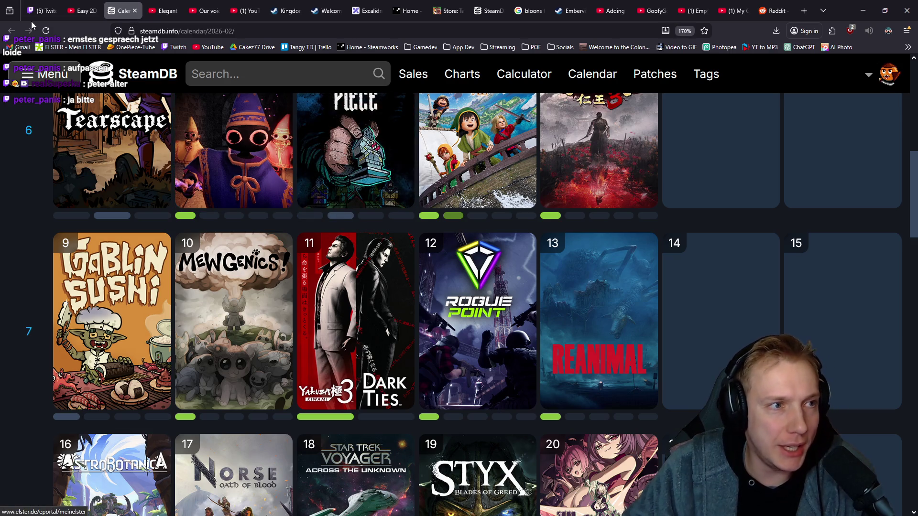
- Reload the SteamDB February 2026 calendar and review game cards in the early weeks
{"action": "left_click", "coordinate": [45, 32]}
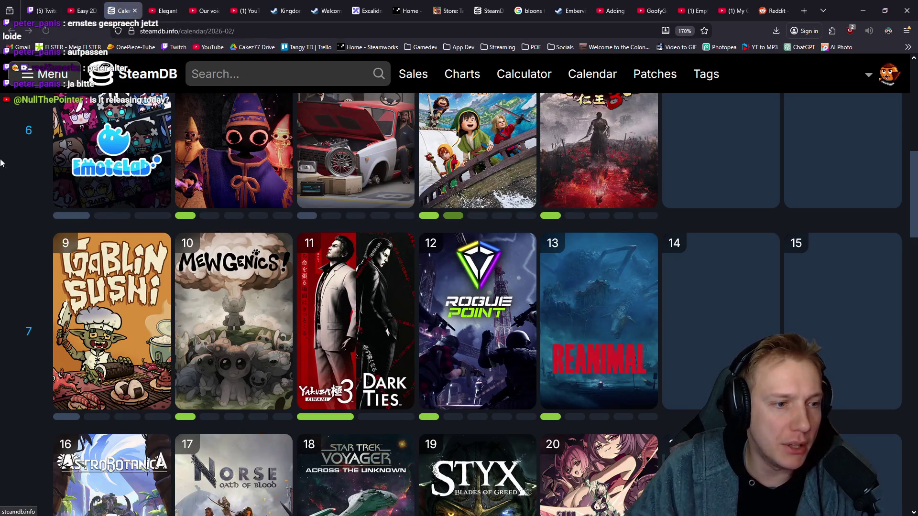
{"action": "scroll", "coordinate": [65, 204], "scroll_direction": "up", "scroll_amount": 5}
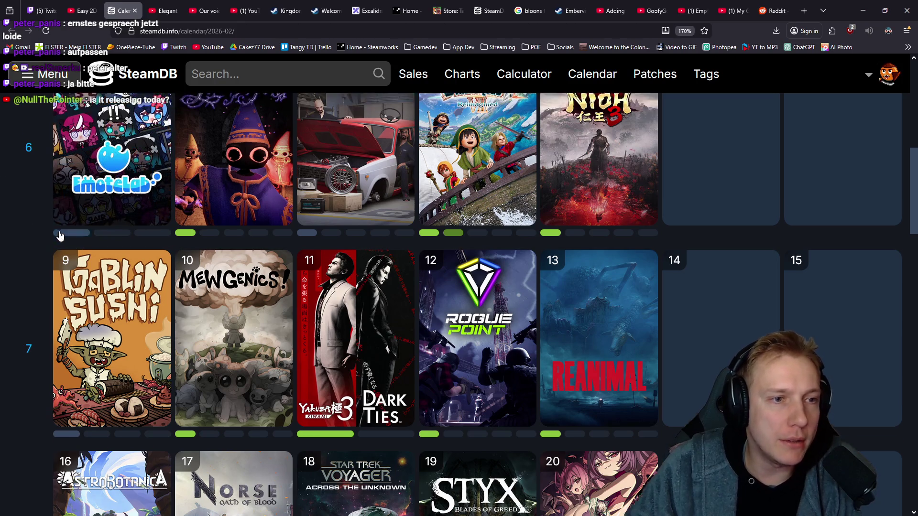
{"action": "scroll", "coordinate": [125, 220], "scroll_direction": "down", "scroll_amount": 3}
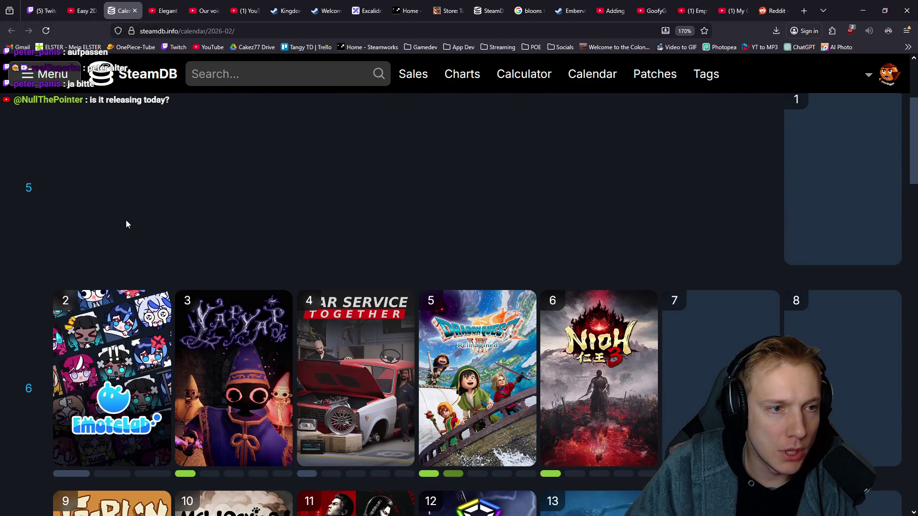
{"action": "scroll", "coordinate": [182, 206], "scroll_direction": "up", "scroll_amount": 3}
{"action": "scroll", "coordinate": [170, 214], "scroll_direction": "down", "scroll_amount": 10}
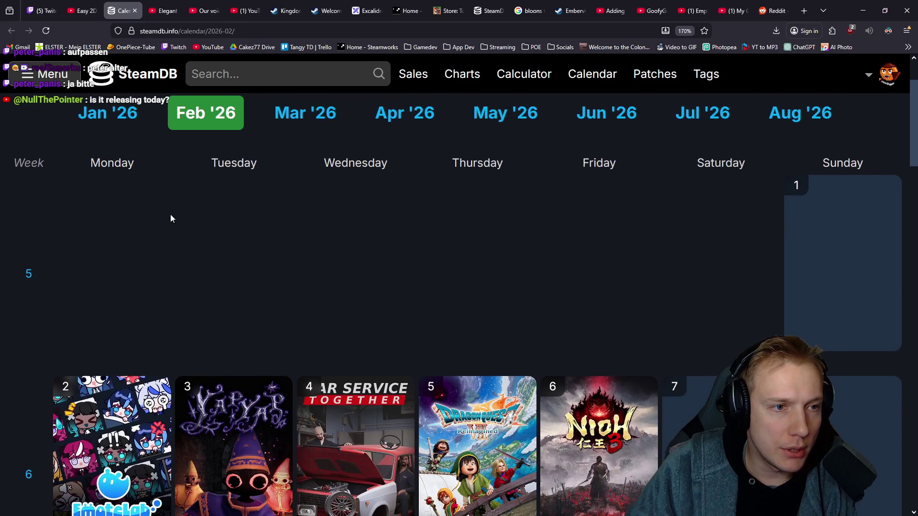
{"action": "scroll", "coordinate": [21, 206], "scroll_direction": "up", "scroll_amount": 3}
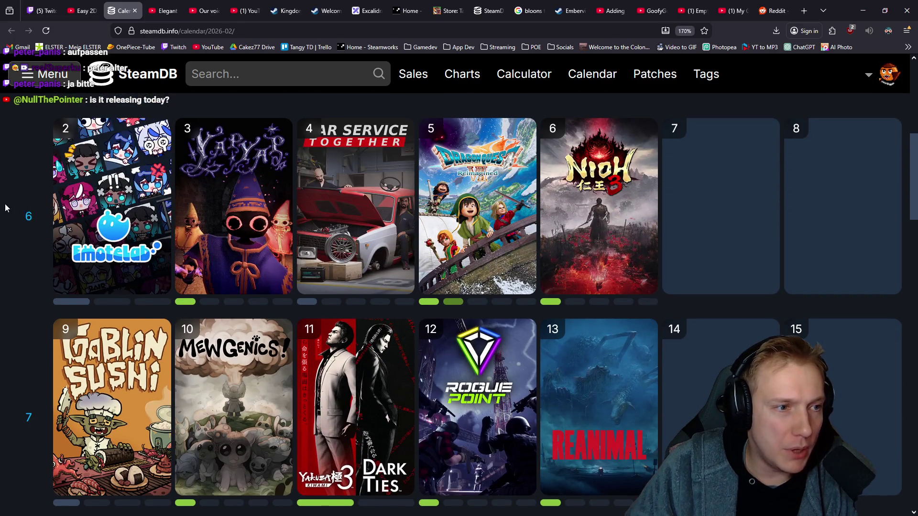
{"action": "mouse_move", "coordinate": [112, 196]}
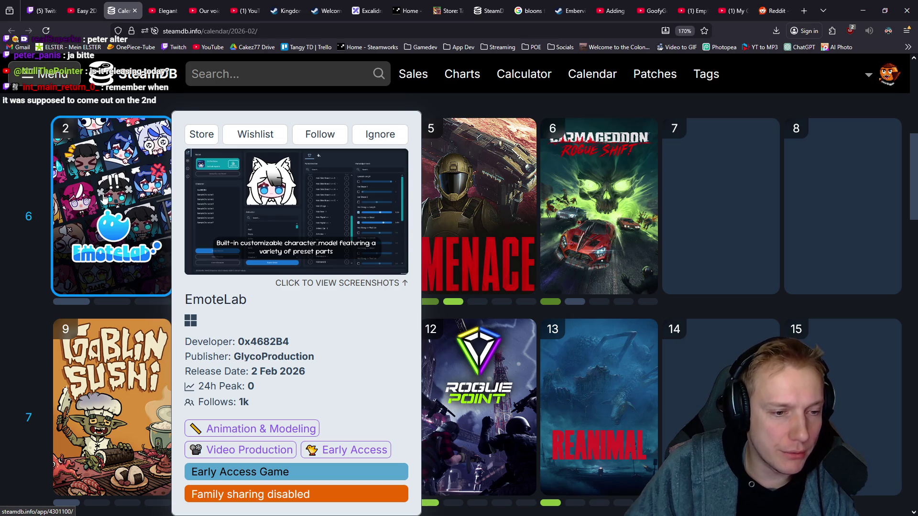
{"action": "scroll", "coordinate": [7, 208], "scroll_direction": "up", "scroll_amount": 3}
{"action": "scroll", "coordinate": [7, 208], "scroll_direction": "down", "scroll_amount": 3}
{"action": "scroll", "coordinate": [48, 205], "scroll_direction": "up", "scroll_amount": 3}
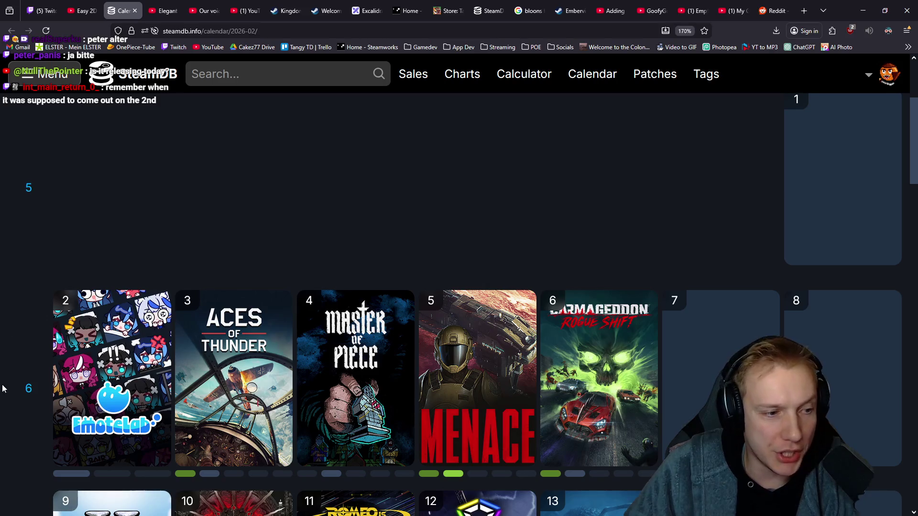
{"action": "scroll", "coordinate": [19, 337], "scroll_direction": "down", "scroll_amount": 2}
{"action": "mouse_move", "coordinate": [102, 276]}
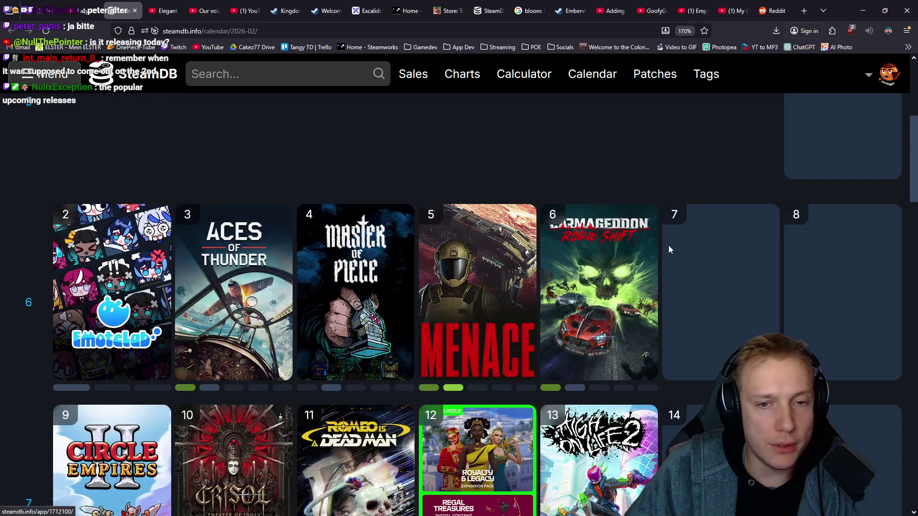
- Review releases in weeks 7–8 and move the SteamDB tab beside the Excalidraw tab
{"action": "scroll", "coordinate": [569, 163], "scroll_direction": "down", "scroll_amount": 1}
{"action": "scroll", "coordinate": [569, 162], "scroll_direction": "down", "scroll_amount": 4}
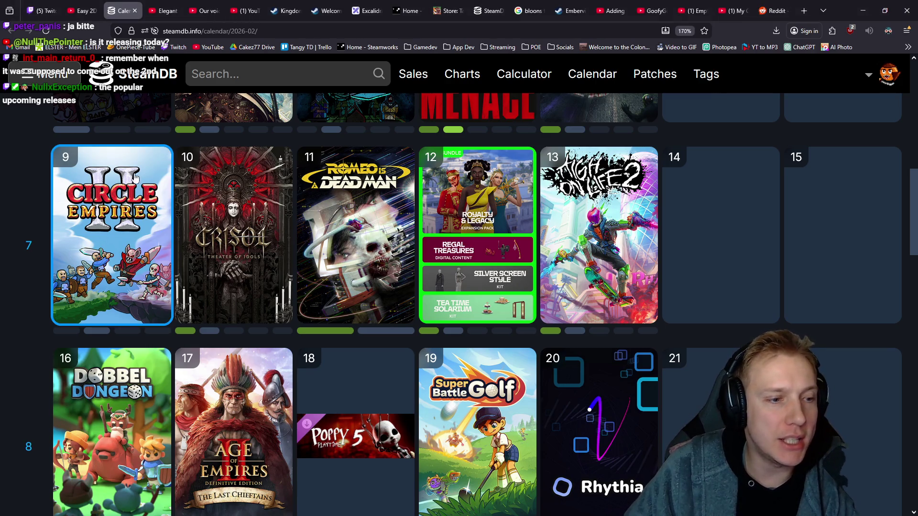
{"action": "mouse_move", "coordinate": [133, 178]}
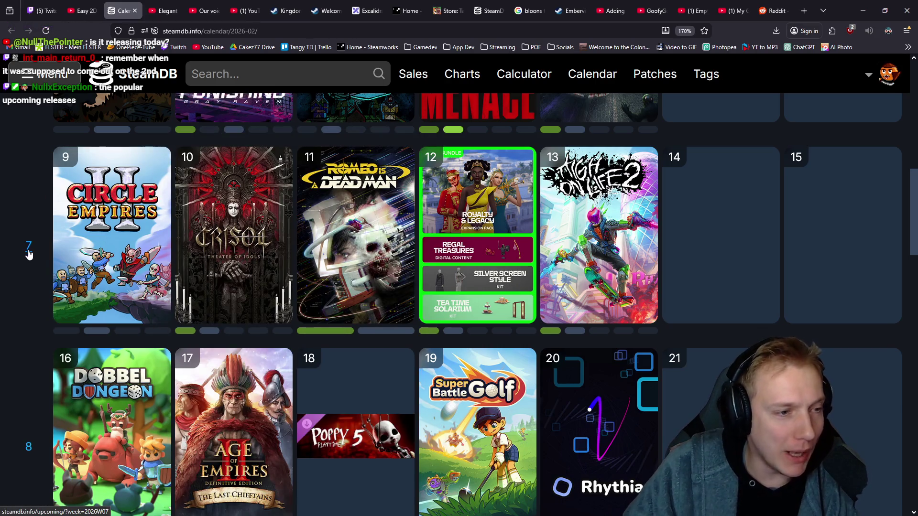
{"action": "scroll", "coordinate": [27, 249], "scroll_direction": "up", "scroll_amount": 3}
{"action": "scroll", "coordinate": [30, 259], "scroll_direction": "down", "scroll_amount": 3}
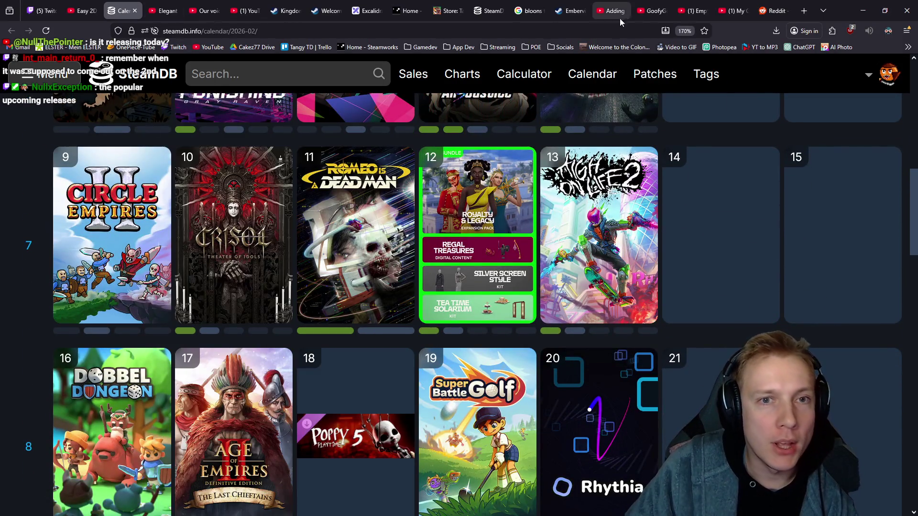
{"action": "left_click_drag", "start_coordinate": [123, 10], "coordinate": [331, 12]}
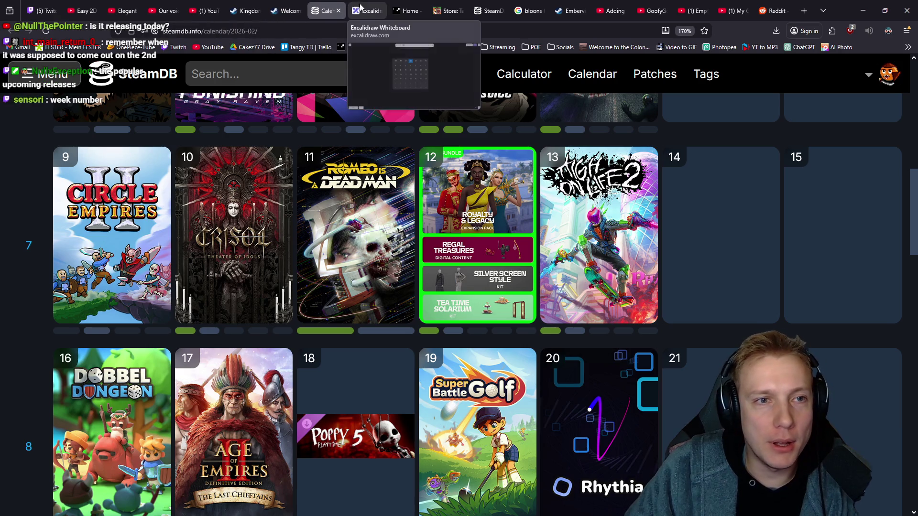
- Undo the white stroke, set the freehand pencil to green medium width, and draw a green loop
{"action": "left_click", "coordinate": [368, 12]}
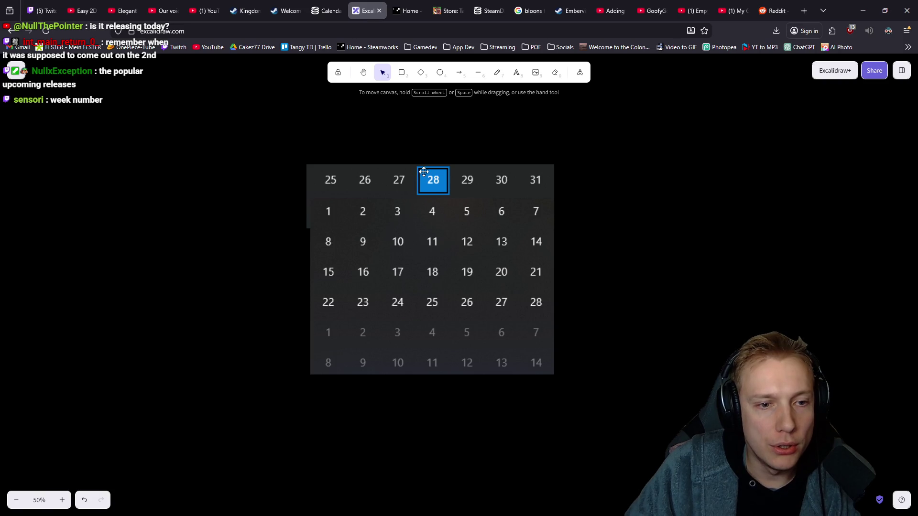
{"action": "key", "text": "p"}
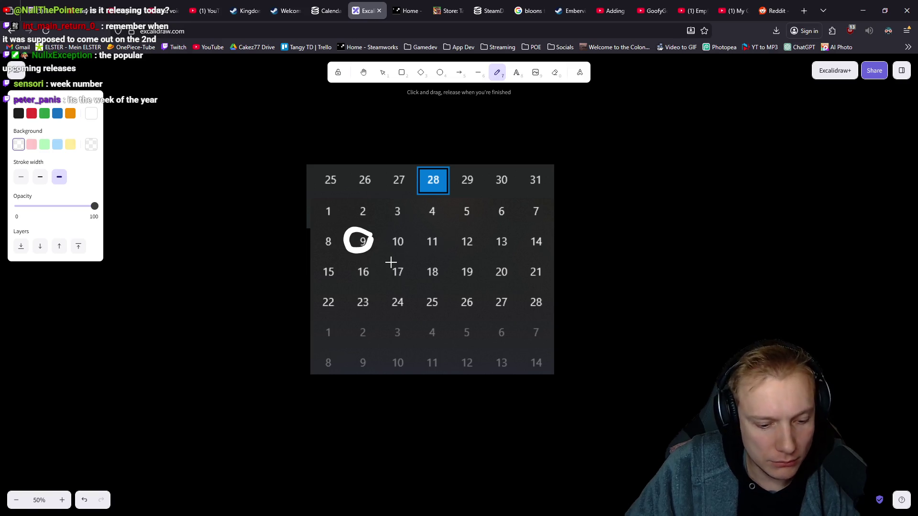
{"action": "key", "text": "ctrl+z"}
{"action": "left_click", "coordinate": [45, 113]}
{"action": "left_click", "coordinate": [42, 179]}
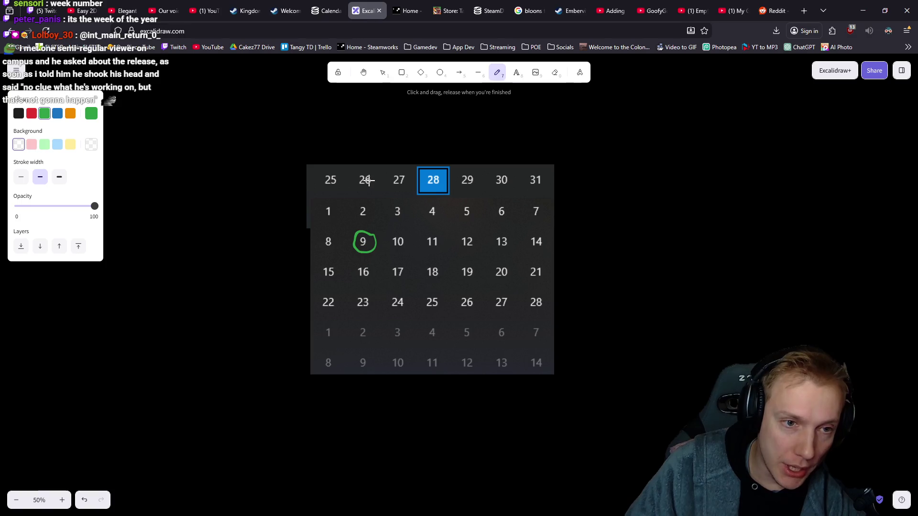
{"action": "scroll", "coordinate": [393, 150], "scroll_direction": "up", "scroll_amount": 1}
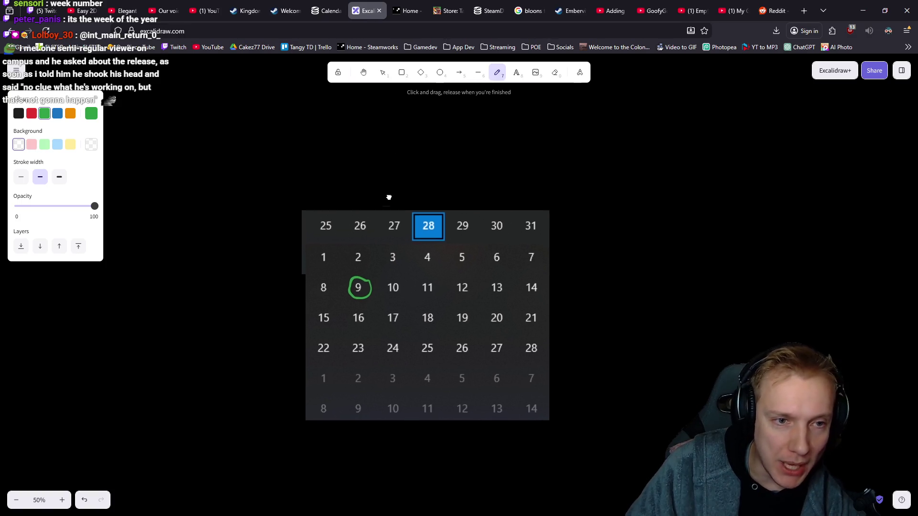
{"action": "left_click_drag", "start_coordinate": [390, 128], "coordinate": [387, 113]}
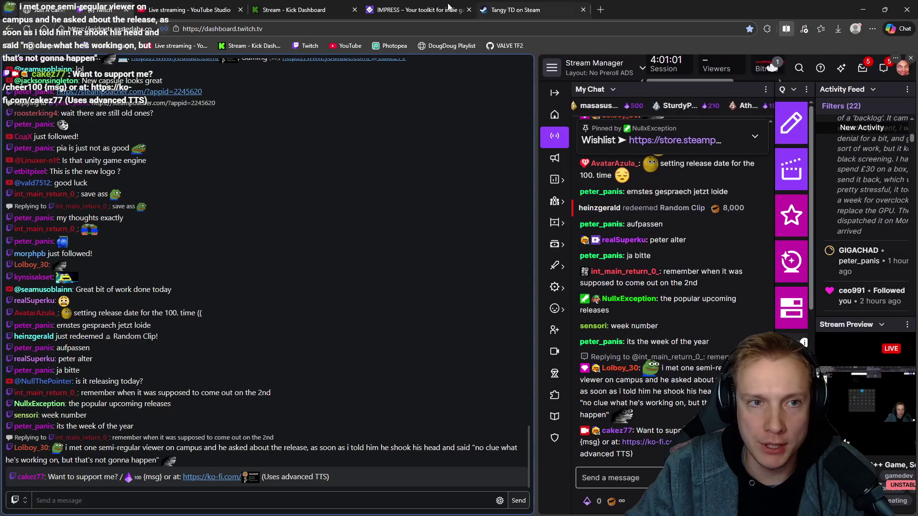
- Take the IMPRESS Capsule Asset Browser address out of its window and switch browser windows
{"action": "left_click", "coordinate": [416, 10]}
{"action": "left_click", "coordinate": [301, 26]}
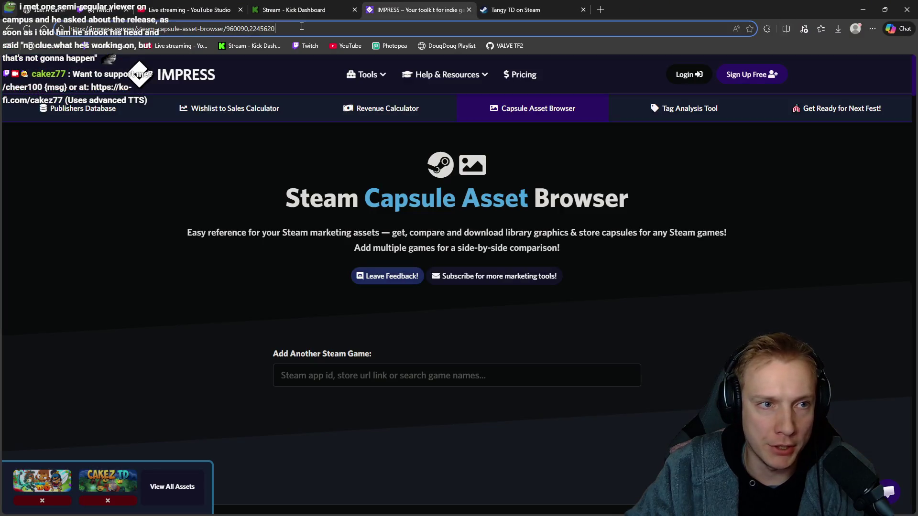
{"action": "key", "text": "ctrl+a"}
{"action": "key", "text": "BackSpace"}
{"action": "left_click", "coordinate": [481, 10]}
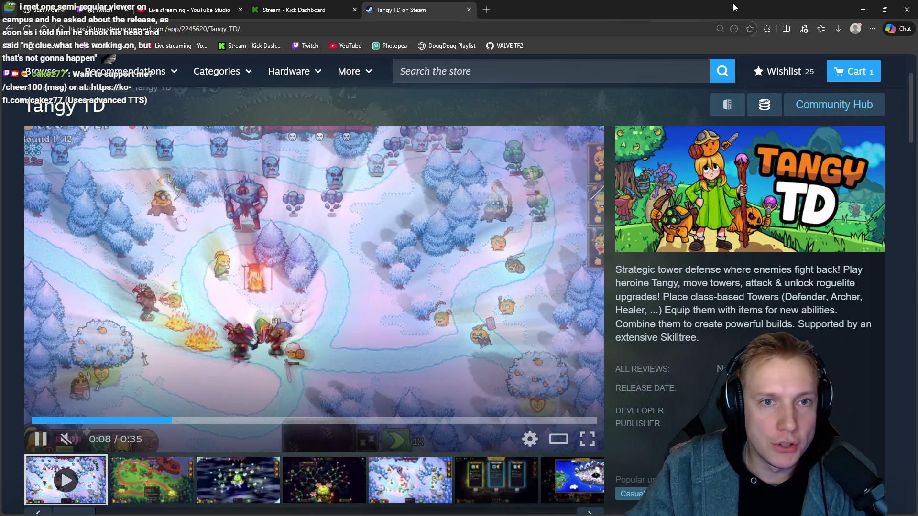
{"action": "key", "text": "alt+Tab"}
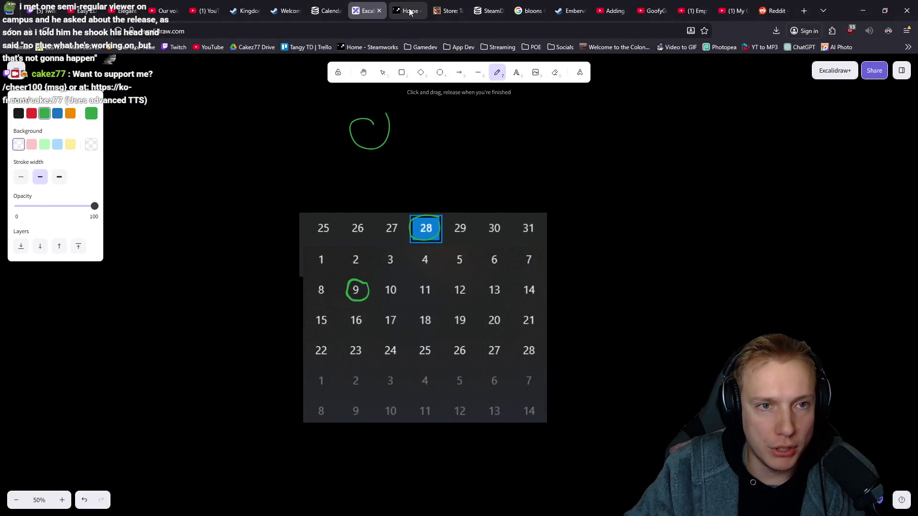
- Load the asset browser in a new tab, view the capsule comparison, then return to Excalidraw
{"action": "key", "text": "ctrl+t"}
{"action": "type", "text": "https://impress.games/steam-capsule-asset-browser/960090.2245620"}
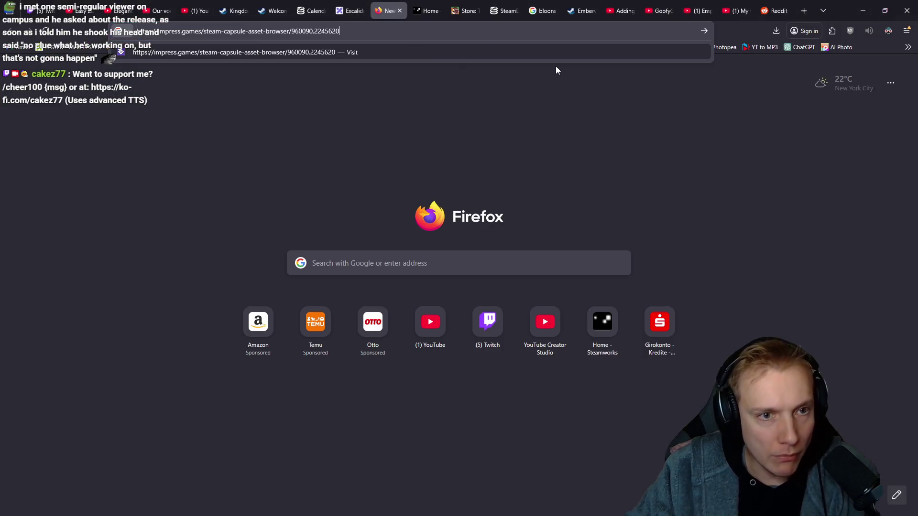
{"action": "key", "text": "Return"}
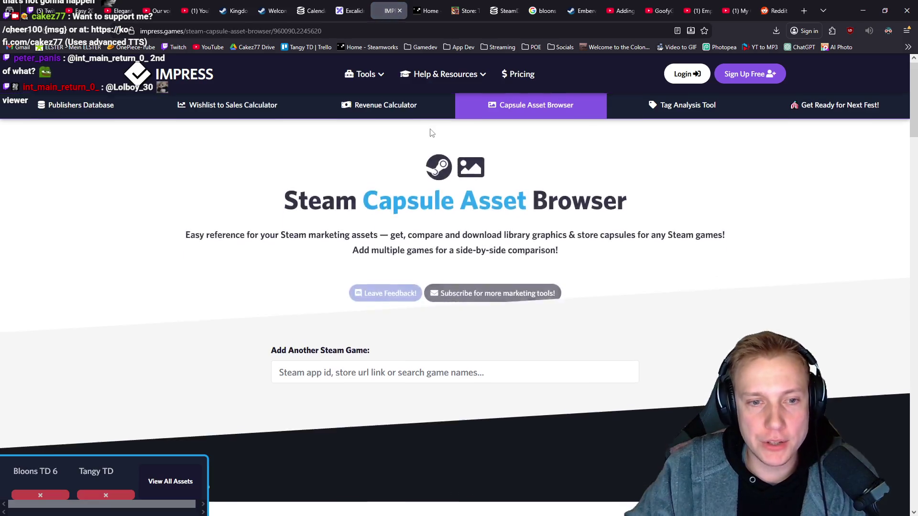
{"action": "scroll", "coordinate": [511, 214], "scroll_direction": "down", "scroll_amount": 4}
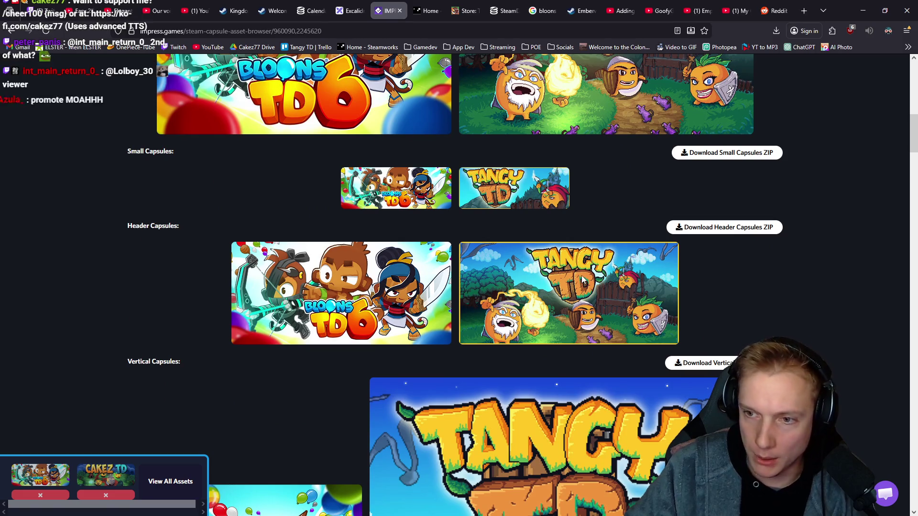
{"action": "left_click", "coordinate": [348, 9]}
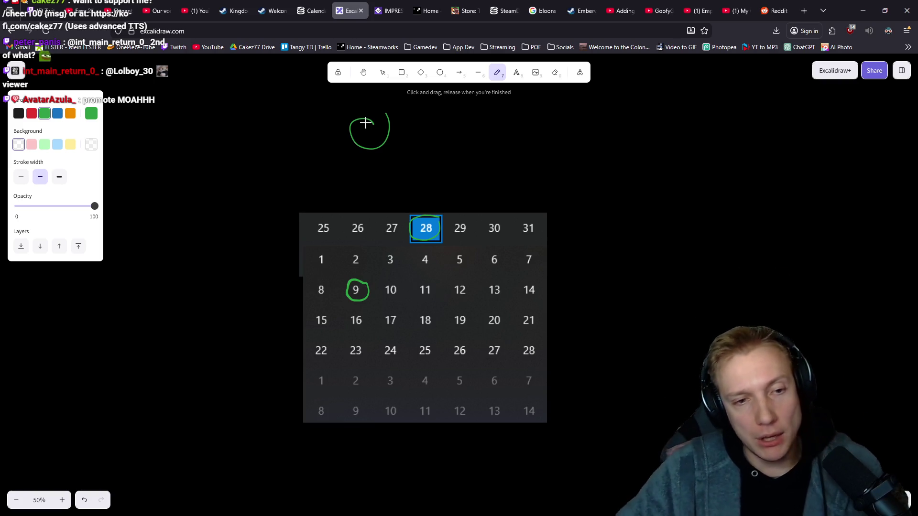
- Undo the stray loop and the circle around 28, then circle day 11 in green
{"action": "left_click_drag", "start_coordinate": [452, 193], "coordinate": [438, 177]}
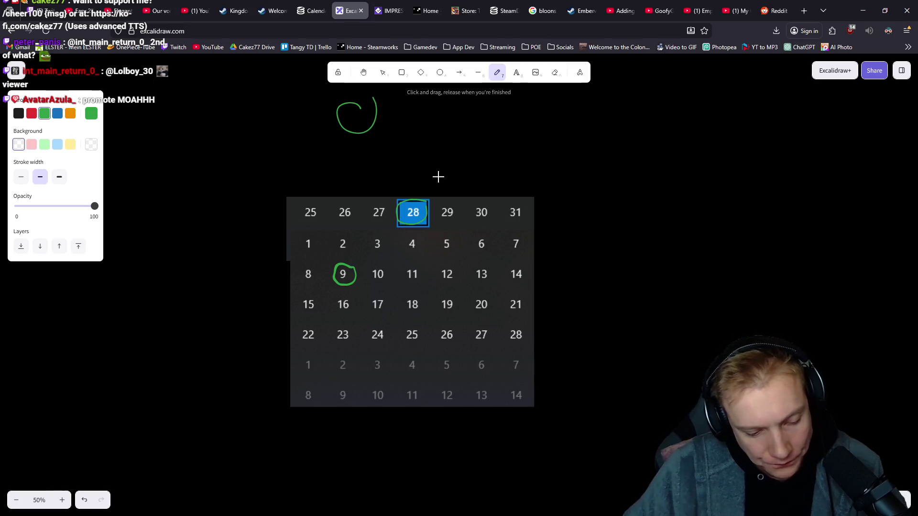
{"action": "key", "text": "ctrl+z"}
{"action": "key", "text": "ctrl+z"}
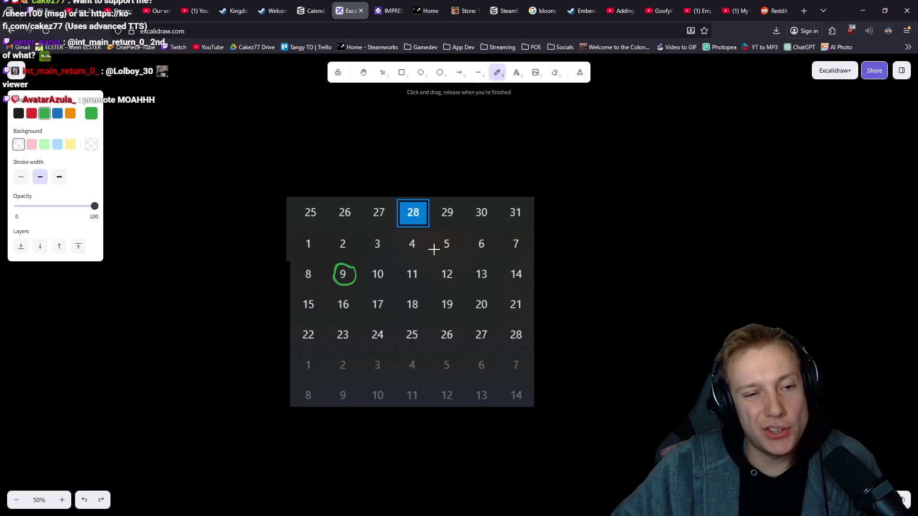
{"action": "left_click_drag", "start_coordinate": [420, 264], "coordinate": [431, 264]}
{"action": "left_click_drag", "start_coordinate": [609, 265], "coordinate": [612, 248]}
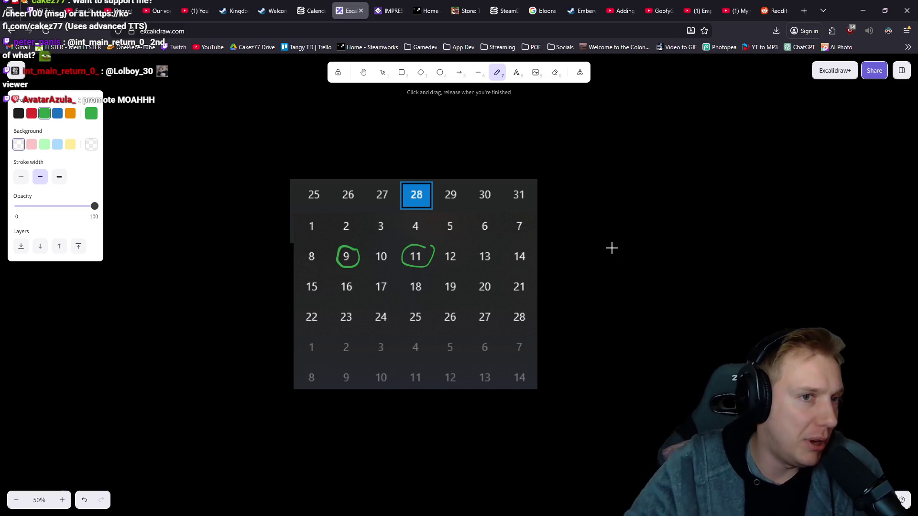
{"action": "left_click", "coordinate": [272, 9]}
- Replace the 'tangy' store search with 'gnomes' and open the Gnomes result
{"action": "double_click", "coordinate": [511, 65]}
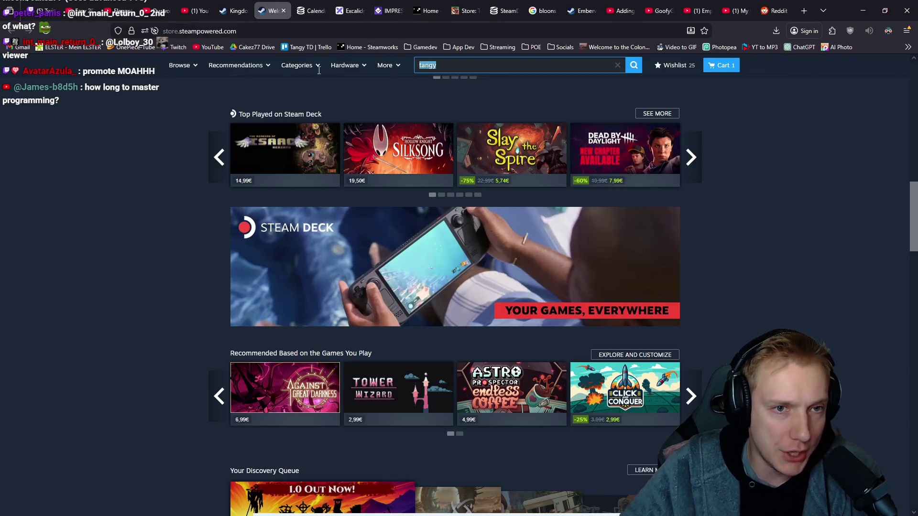
{"action": "type", "text": "gnomes"}
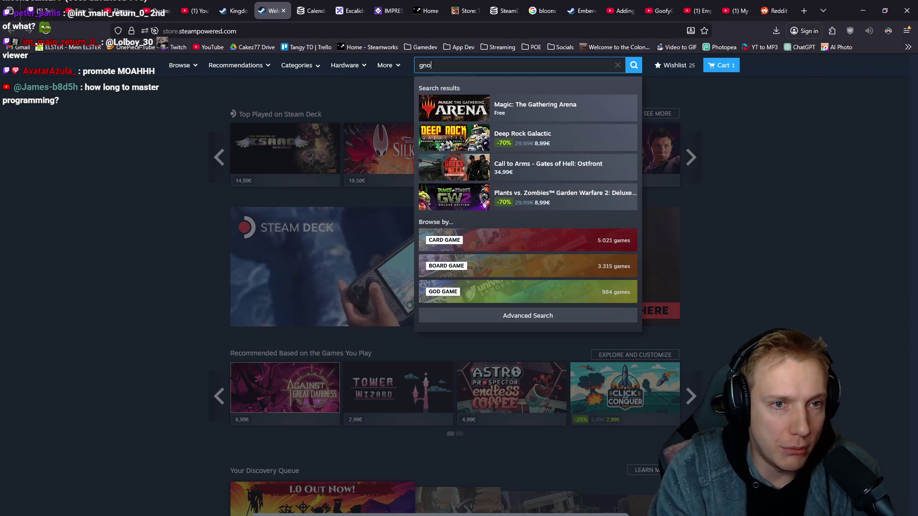
{"action": "key", "text": "Return"}
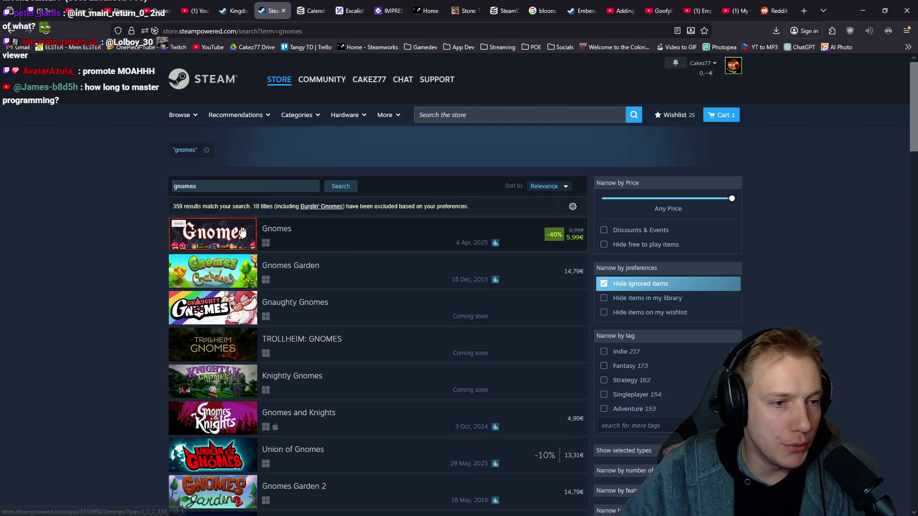
{"action": "left_click", "coordinate": [399, 258]}
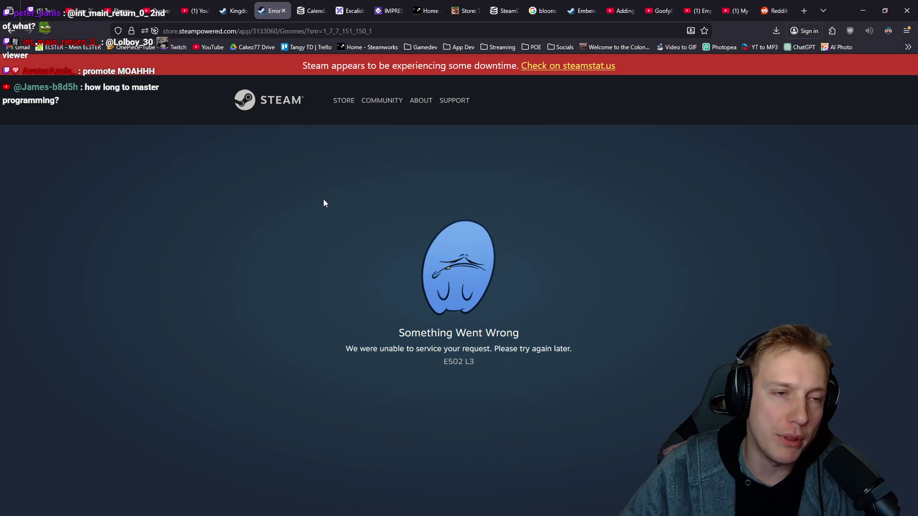
- Strip the ?snr suffix from the Gnomes page URL, reload it, and zoom in to review
{"action": "key", "text": "F5"}
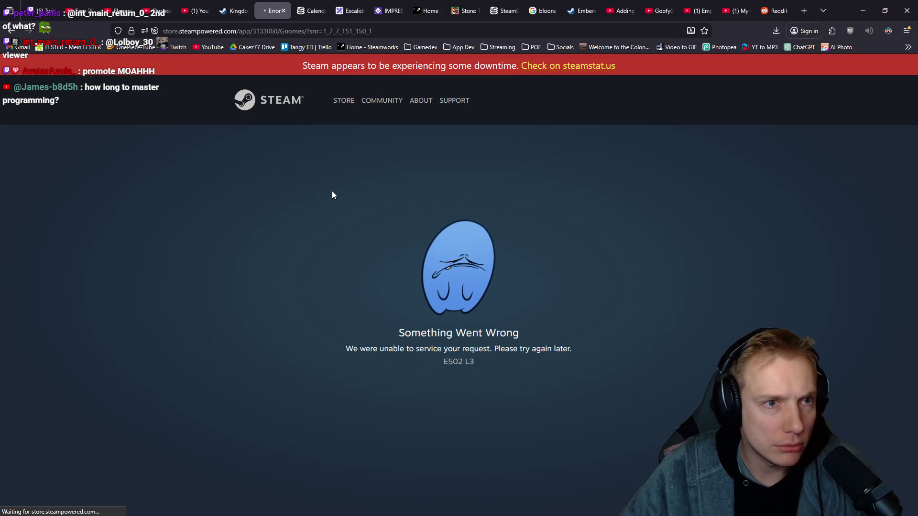
{"action": "left_click_drag", "start_coordinate": [307, 30], "coordinate": [439, 34]}
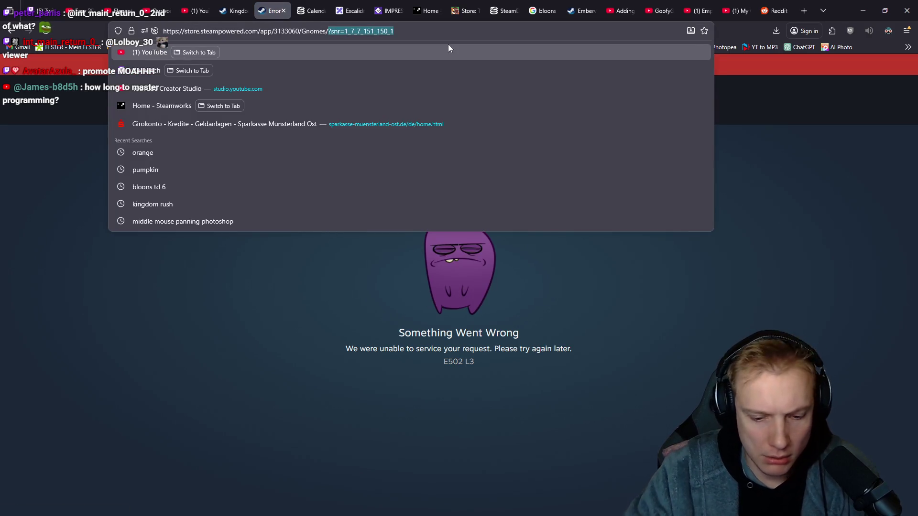
{"action": "key", "text": "BackSpace"}
{"action": "key", "text": "Return"}
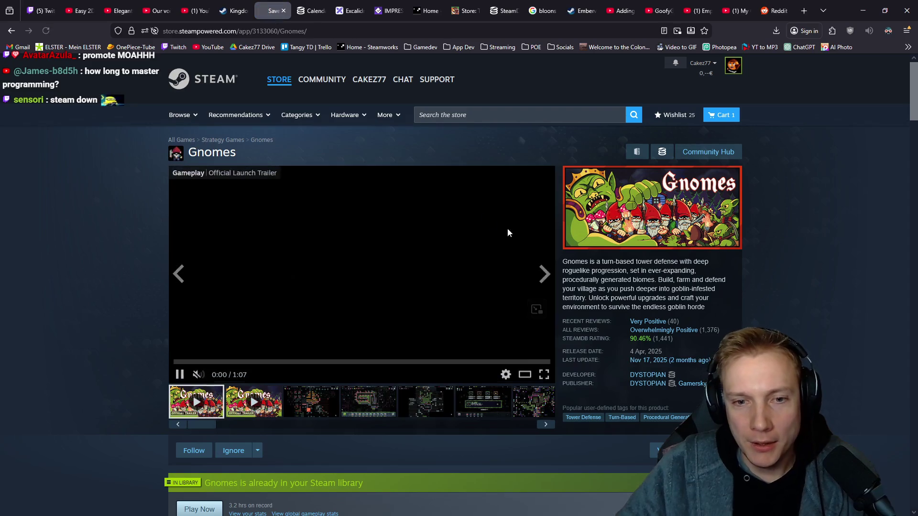
{"action": "key", "text": "ctrl+plus"}
{"action": "key", "text": "ctrl+plus"}
{"action": "key", "text": "ctrl+plus"}
{"action": "scroll", "coordinate": [762, 290], "scroll_direction": "down", "scroll_amount": 2}
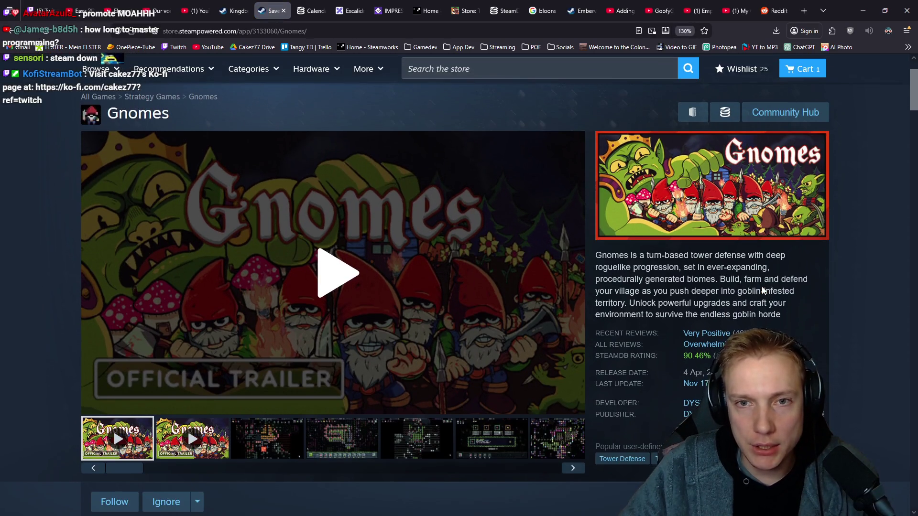
{"action": "scroll", "coordinate": [859, 225], "scroll_direction": "down", "scroll_amount": 2}
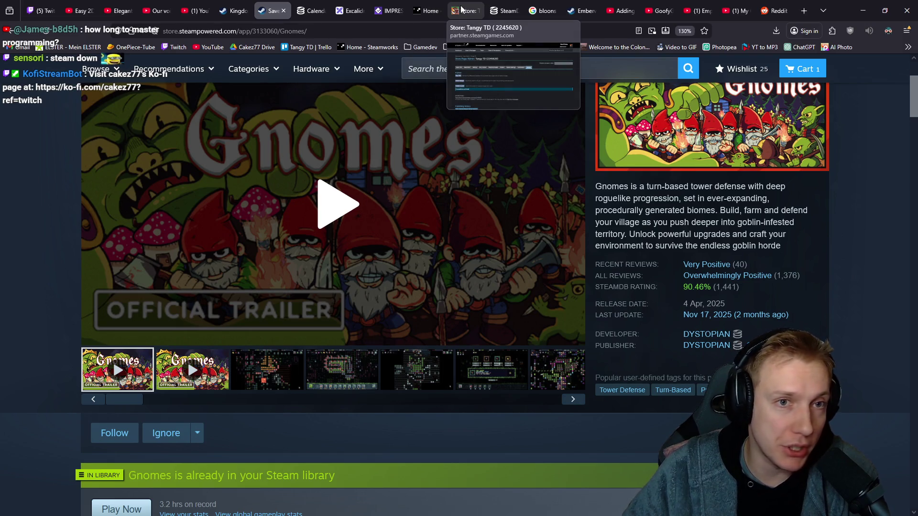
{"action": "left_click", "coordinate": [355, 9]}
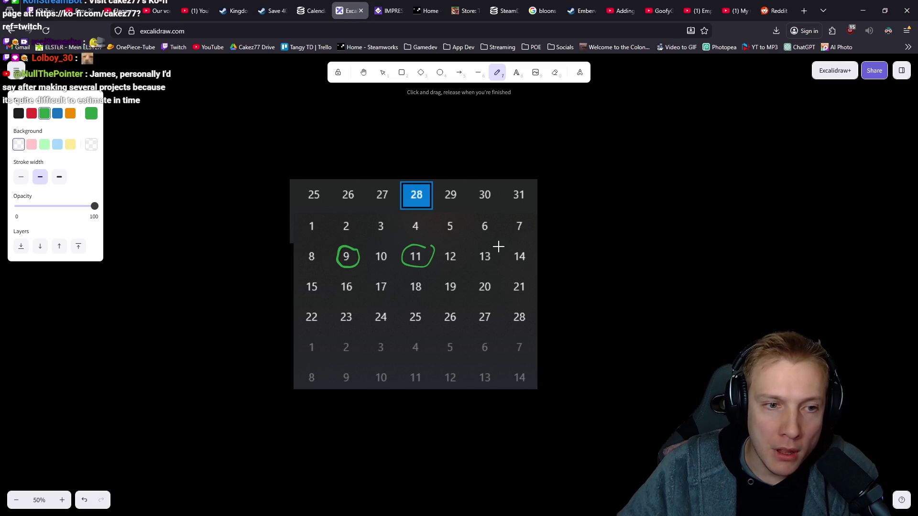
- Handwrite 'Emails:' in green to the right of the calendar
{"action": "scroll", "coordinate": [569, 161], "scroll_direction": "right", "scroll_amount": 2}
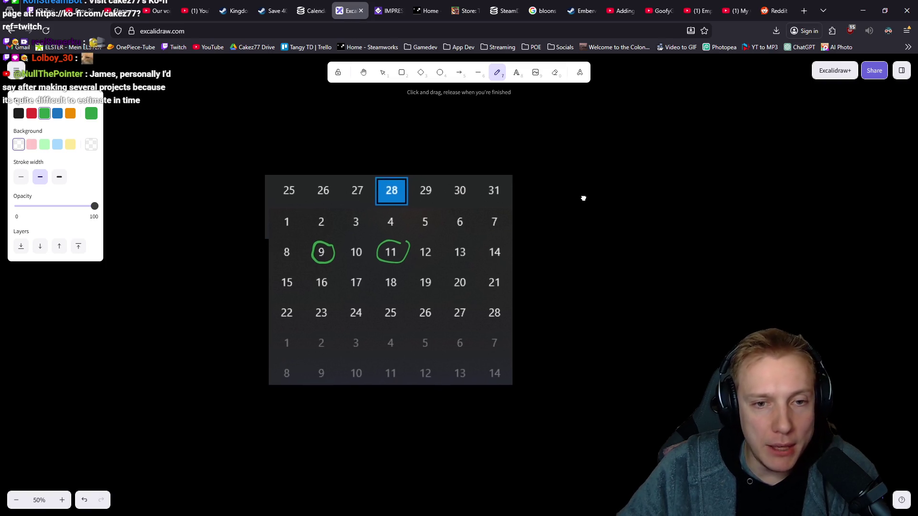
{"action": "mouse_move", "coordinate": [525, 122]}
{"action": "left_mouse_down"}
{"action": "mouse_move", "coordinate": [533, 155]}
{"action": "mouse_move", "coordinate": [560, 127]}
{"action": "left_mouse_up"}
{"action": "left_click_drag", "start_coordinate": [538, 145], "coordinate": [561, 145]}
{"action": "left_click_drag", "start_coordinate": [535, 170], "coordinate": [643, 170]}
{"action": "left_click_drag", "start_coordinate": [651, 123], "coordinate": [657, 168]}
{"action": "mouse_move", "coordinate": [677, 113]}
{"action": "left_mouse_down"}
{"action": "mouse_move", "coordinate": [667, 170]}
{"action": "mouse_move", "coordinate": [691, 165]}
{"action": "left_mouse_up"}
{"action": "left_click_drag", "start_coordinate": [710, 140], "coordinate": [688, 177]}
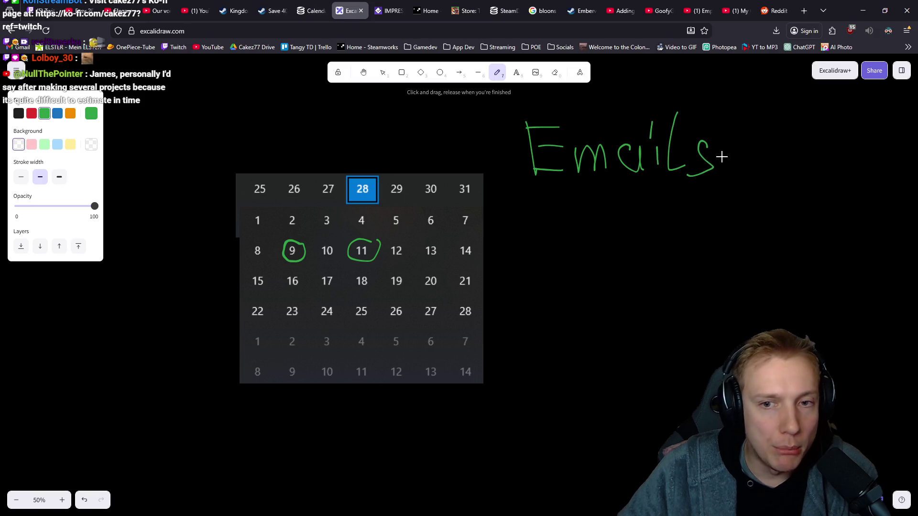
- Write '~260' after the Emails label, then try and undo two underlines
{"action": "mouse_move", "coordinate": [596, 193]}
{"action": "left_mouse_down"}
{"action": "mouse_move", "coordinate": [621, 206]}
{"action": "mouse_move", "coordinate": [633, 236]}
{"action": "left_mouse_up"}
{"action": "mouse_move", "coordinate": [681, 195]}
{"action": "left_mouse_down"}
{"action": "mouse_move", "coordinate": [665, 193]}
{"action": "mouse_move", "coordinate": [652, 215]}
{"action": "left_mouse_up"}
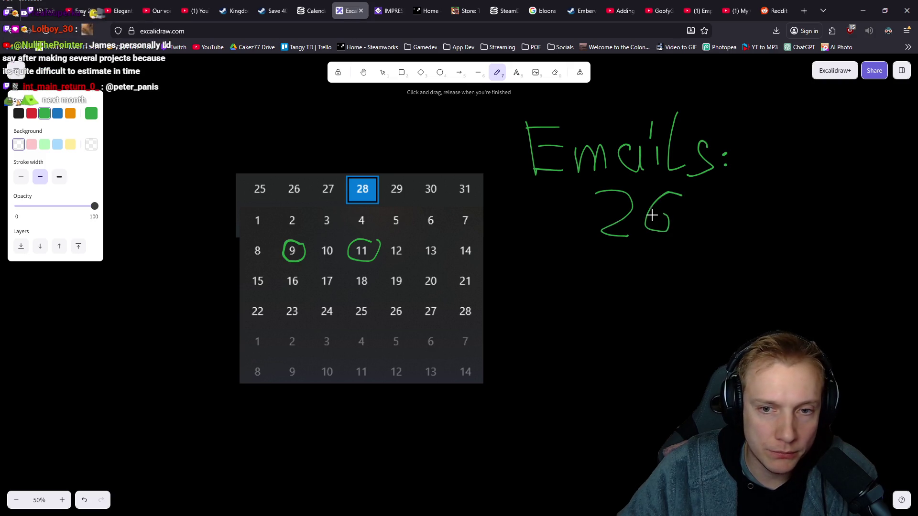
{"action": "mouse_move", "coordinate": [702, 196]}
{"action": "left_mouse_down"}
{"action": "mouse_move", "coordinate": [705, 228]}
{"action": "mouse_move", "coordinate": [706, 198]}
{"action": "left_mouse_up"}
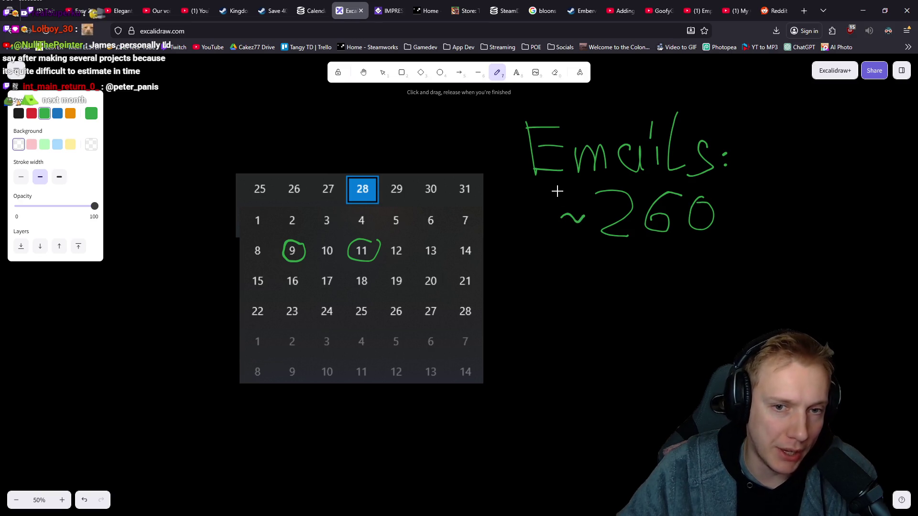
{"action": "left_click_drag", "start_coordinate": [522, 174], "coordinate": [614, 183]}
{"action": "key", "text": "ctrl+z"}
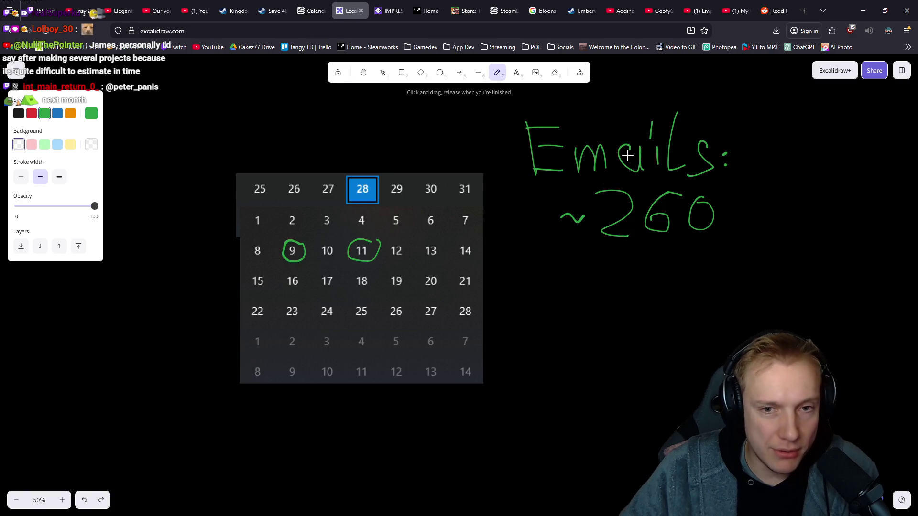
{"action": "left_click_drag", "start_coordinate": [538, 178], "coordinate": [699, 172]}
{"action": "key", "text": "ctrl+z"}
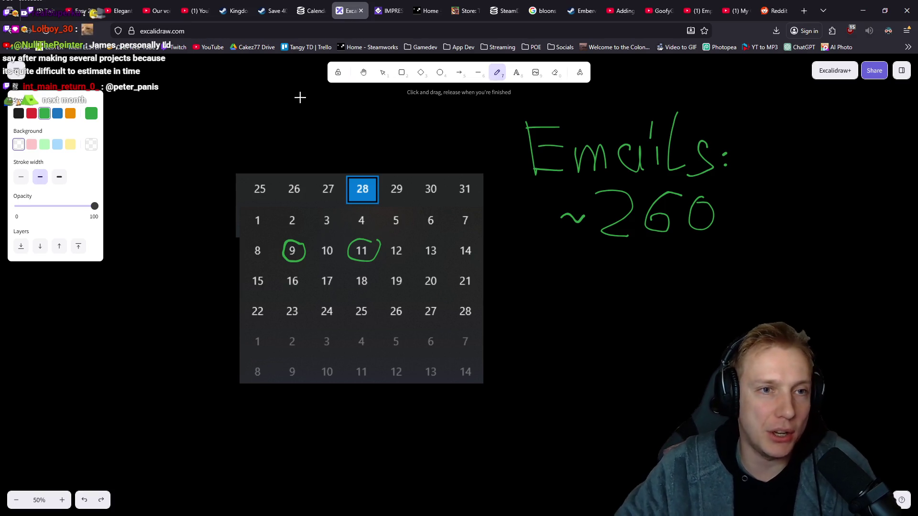
- Open the SteamDB release calendar, glance back at the whiteboard, and return to SteamDB
{"action": "left_click", "coordinate": [307, 10]}
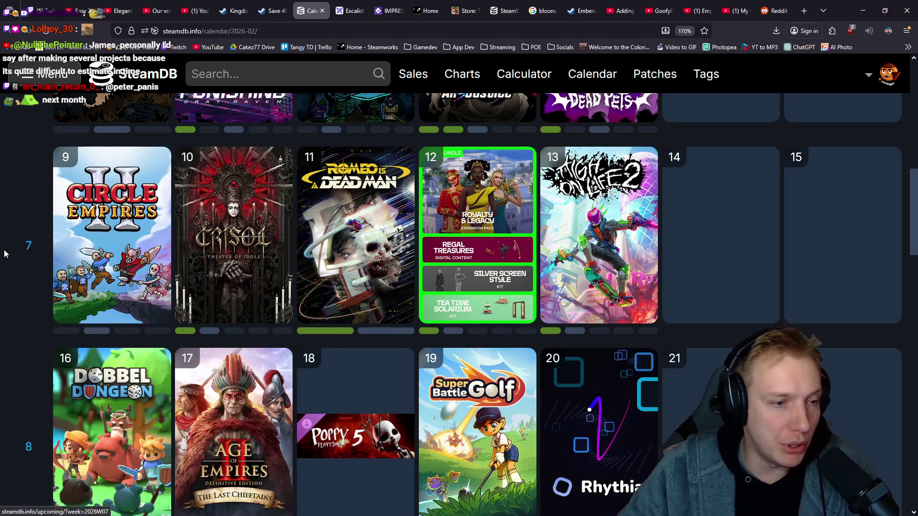
{"action": "scroll", "coordinate": [12, 250], "scroll_direction": "down", "scroll_amount": 3}
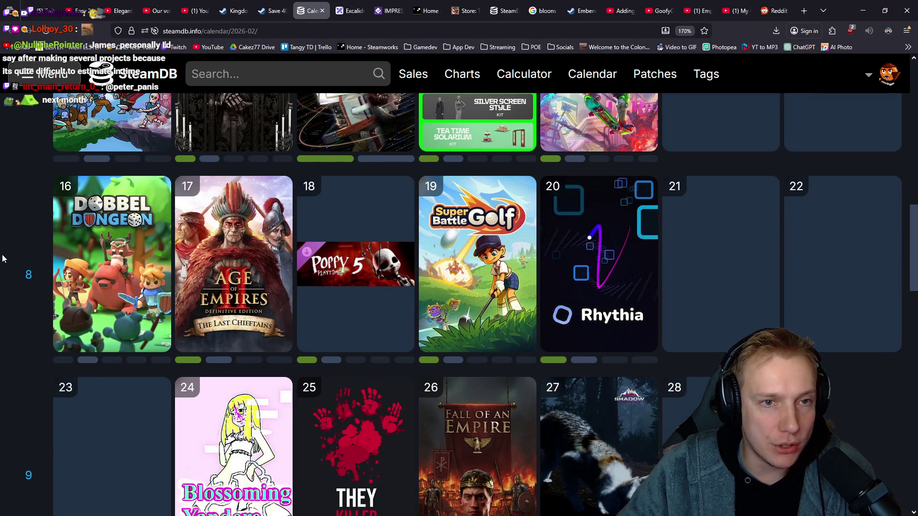
{"action": "scroll", "coordinate": [2, 255], "scroll_direction": "up", "scroll_amount": 3}
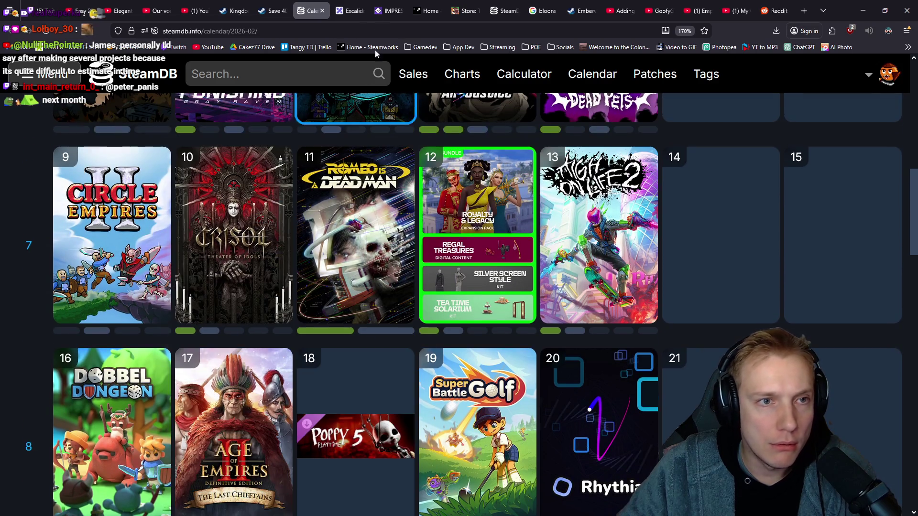
{"action": "left_click", "coordinate": [343, 12]}
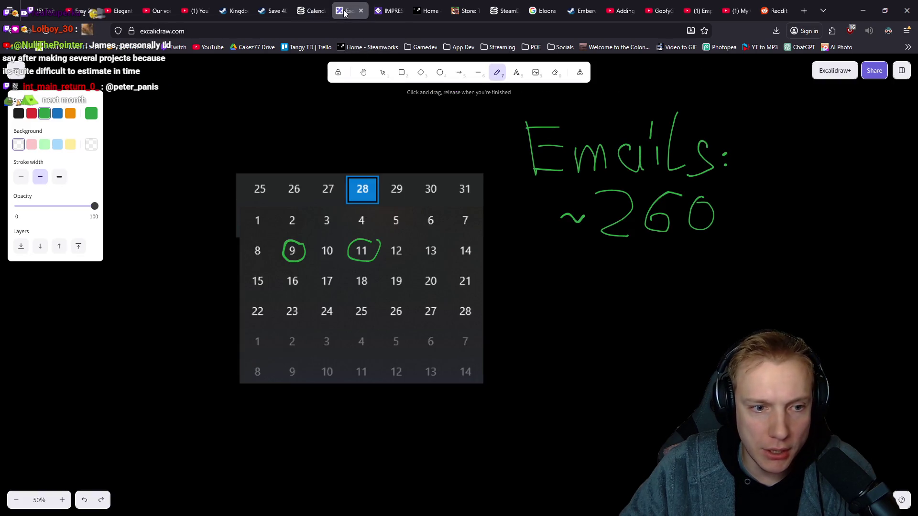
{"action": "left_click", "coordinate": [311, 10]}
- Inspect the crowded 16 February 2026 releases in weeks 8–9, including Dobbel Dungeon
{"action": "mouse_move", "coordinate": [337, 222]}
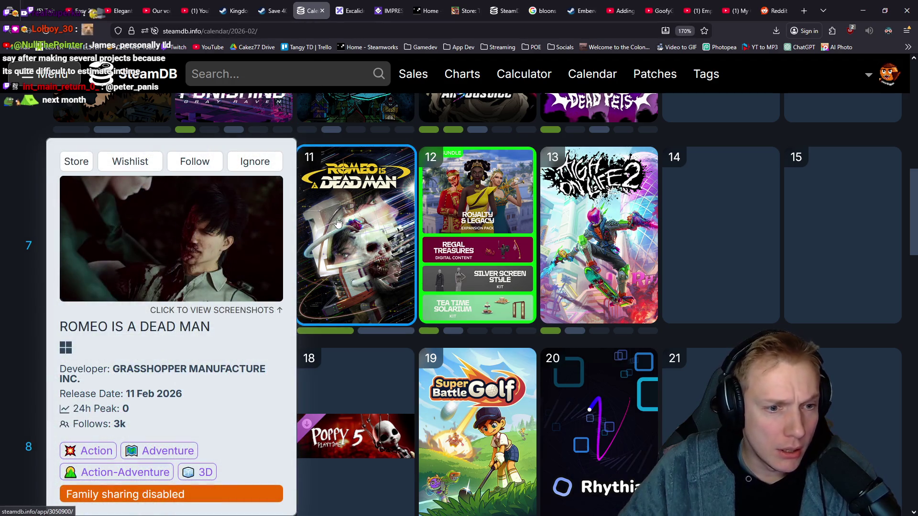
{"action": "scroll", "coordinate": [26, 282], "scroll_direction": "down", "scroll_amount": 3}
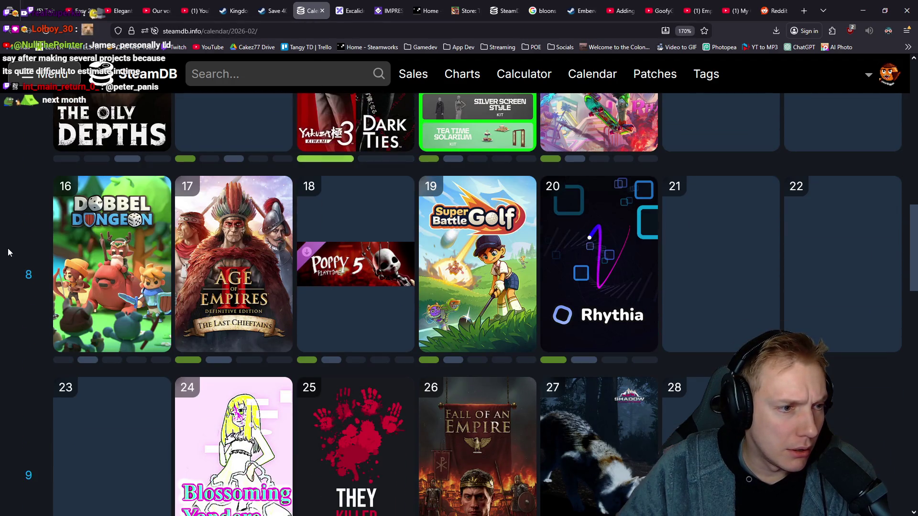
{"action": "scroll", "coordinate": [8, 252], "scroll_direction": "up", "scroll_amount": 2}
{"action": "scroll", "coordinate": [42, 245], "scroll_direction": "up", "scroll_amount": 3}
{"action": "mouse_move", "coordinate": [359, 297]}
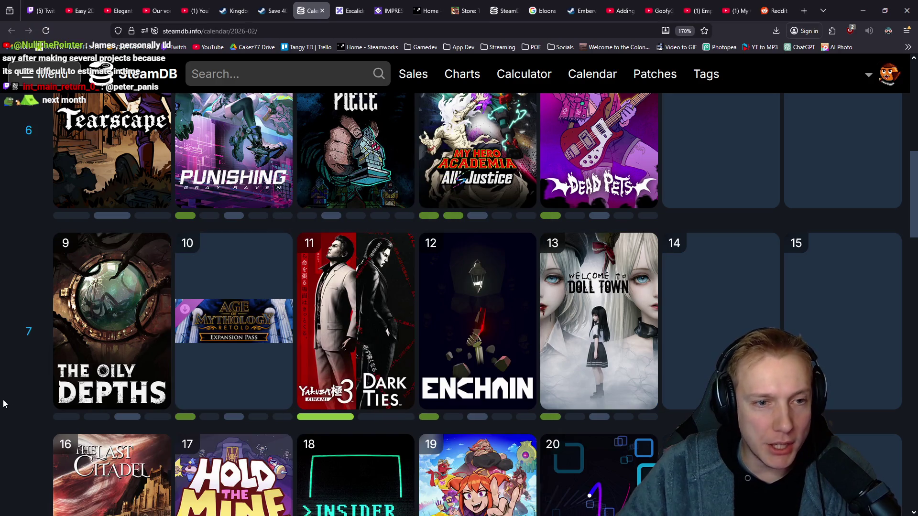
{"action": "mouse_move", "coordinate": [424, 330]}
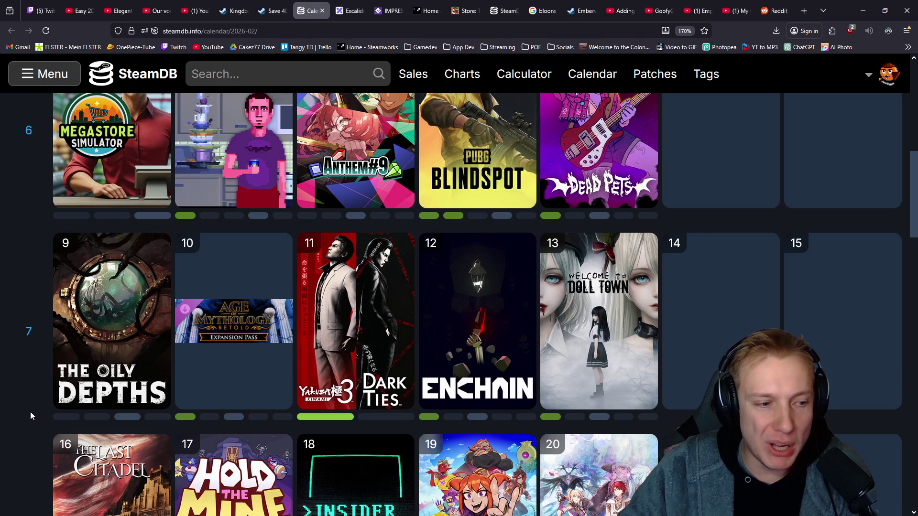
{"action": "scroll", "coordinate": [30, 412], "scroll_direction": "down", "scroll_amount": 3}
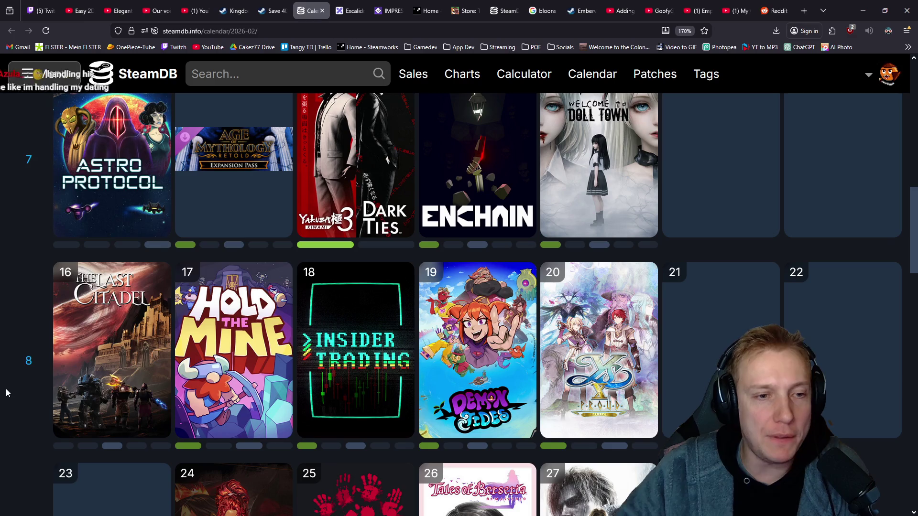
{"action": "mouse_move", "coordinate": [87, 338]}
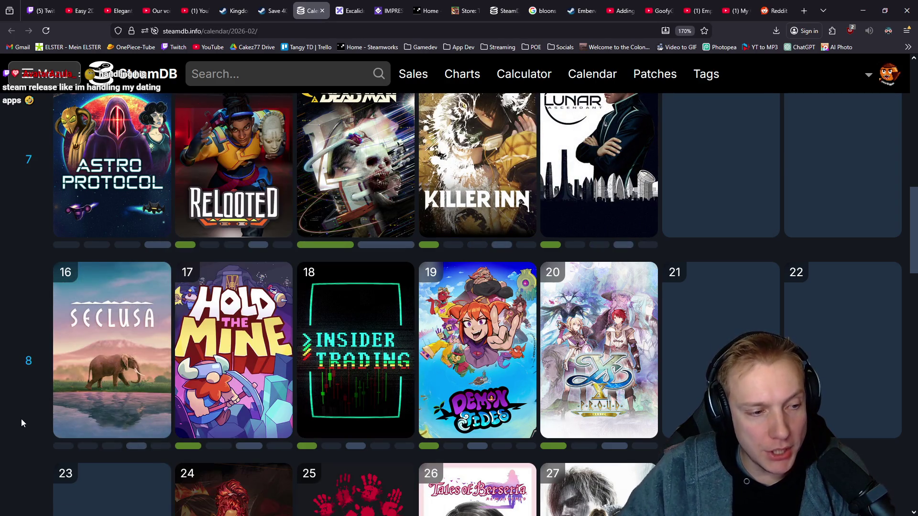
{"action": "scroll", "coordinate": [29, 404], "scroll_direction": "down", "scroll_amount": 2}
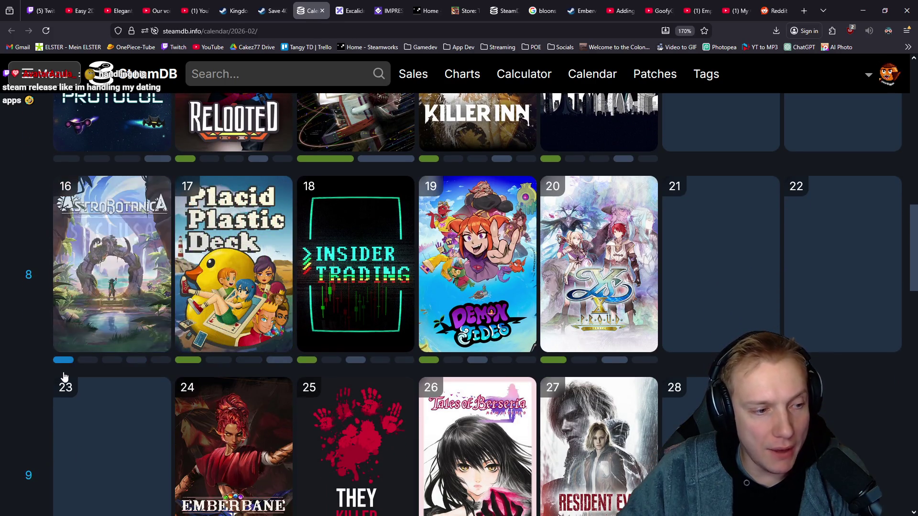
{"action": "mouse_move", "coordinate": [96, 292]}
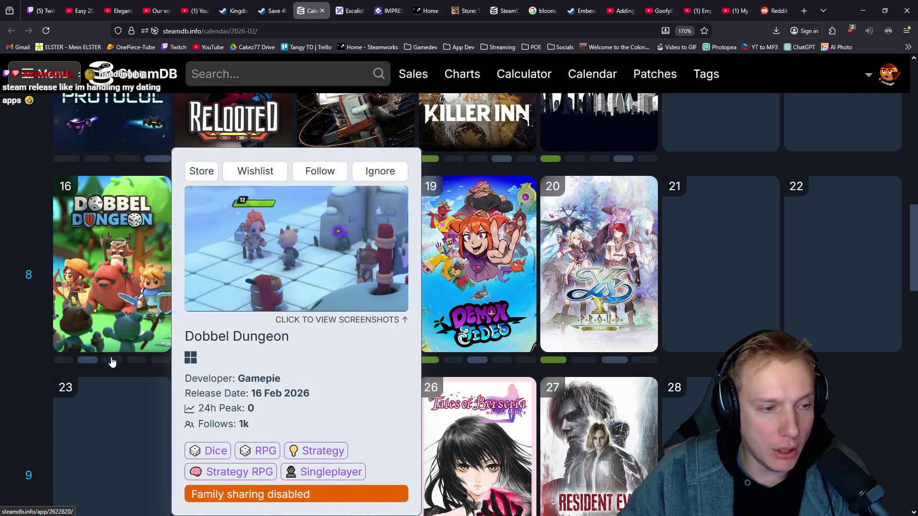
- Cycle the day-16 card through its games to see more 16 February releases
{"action": "mouse_move", "coordinate": [115, 312]}
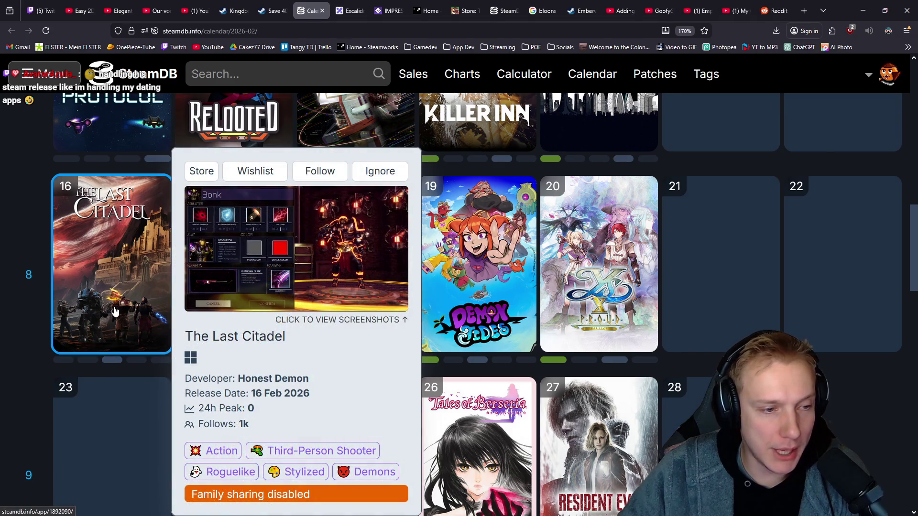
{"action": "left_click", "coordinate": [137, 361]}
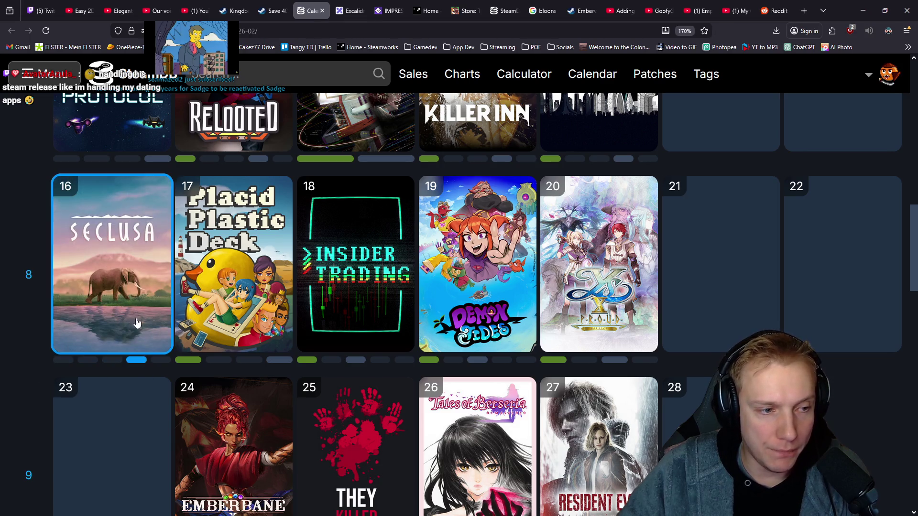
{"action": "mouse_move", "coordinate": [139, 309]}
{"action": "left_click", "coordinate": [160, 361]}
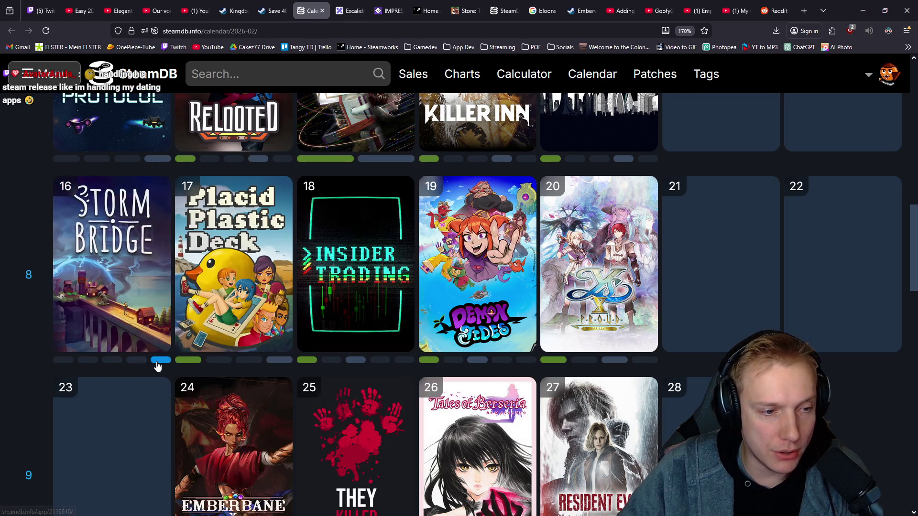
{"action": "mouse_move", "coordinate": [141, 317]}
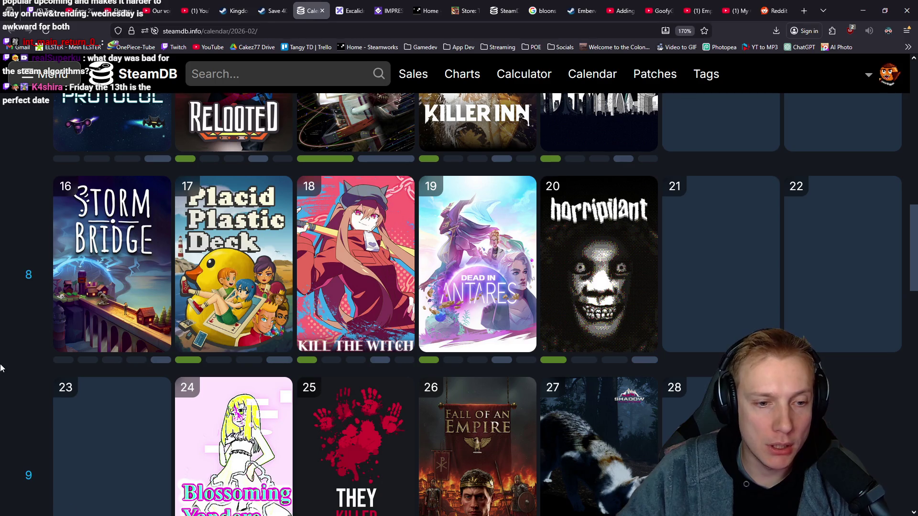
- Look over the 16 February release details, including Storm Bridge and Dobbel Dungeon, then return to Excalidraw
{"action": "scroll", "coordinate": [2, 365], "scroll_direction": "down", "scroll_amount": 3}
{"action": "scroll", "coordinate": [2, 347], "scroll_direction": "up", "scroll_amount": 3}
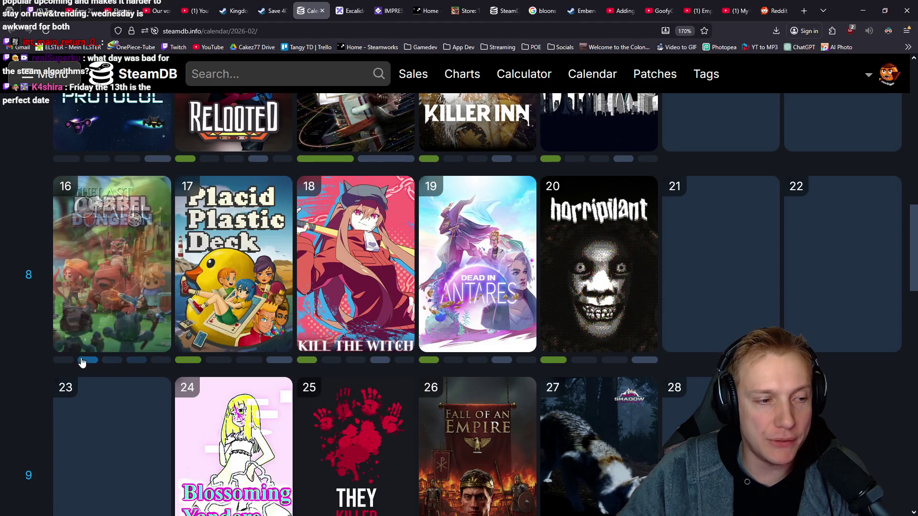
{"action": "mouse_move", "coordinate": [119, 276]}
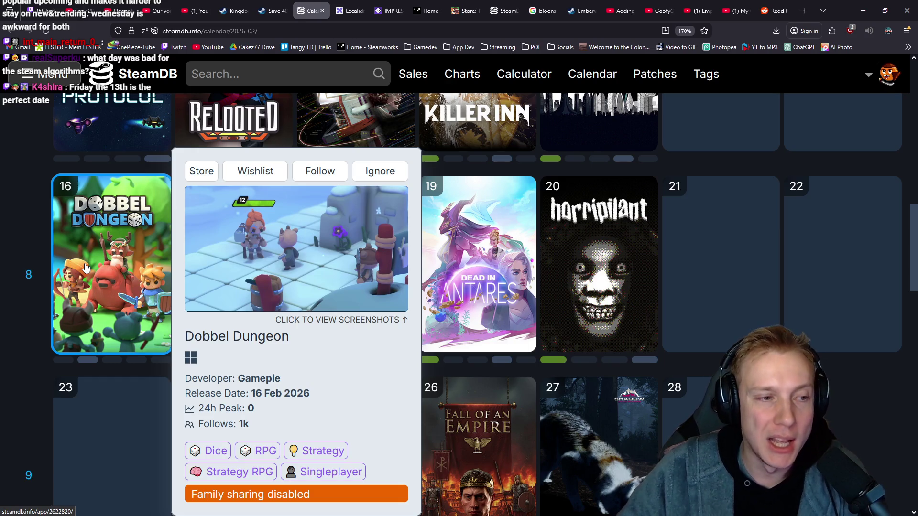
{"action": "scroll", "coordinate": [125, 240], "scroll_direction": "down", "scroll_amount": 2}
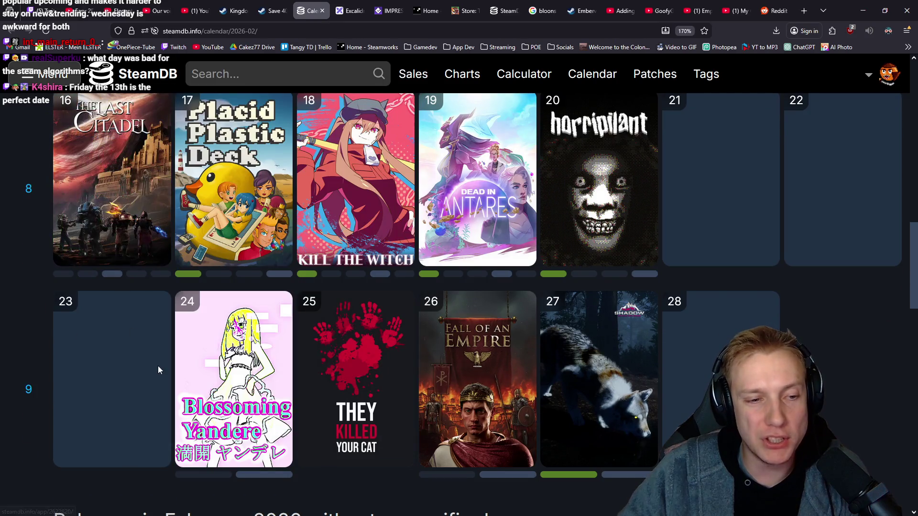
{"action": "scroll", "coordinate": [132, 290], "scroll_direction": "up", "scroll_amount": 4}
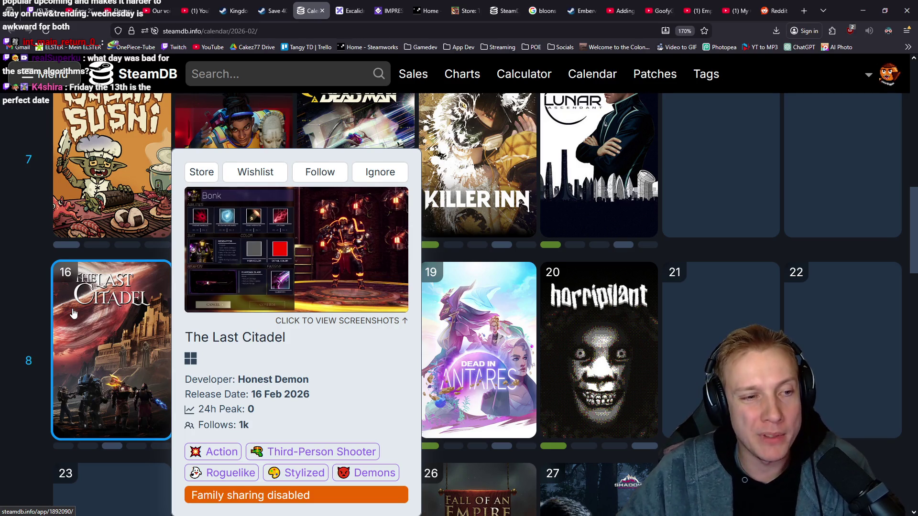
{"action": "scroll", "coordinate": [56, 372], "scroll_direction": "down", "scroll_amount": 2}
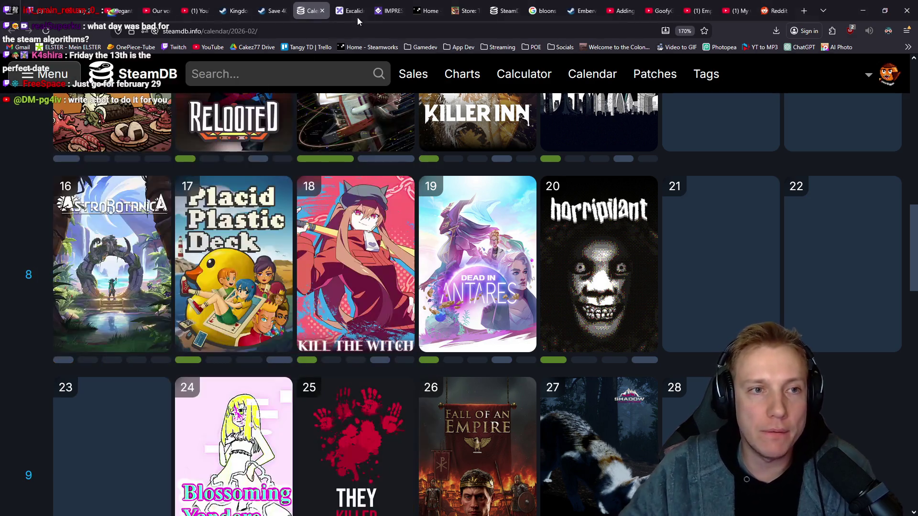
{"action": "left_click", "coordinate": [351, 10]}
- Undo and redo the tilde before 260, then erase and restore the green circle around 11
{"action": "key", "text": "ctrl+z"}
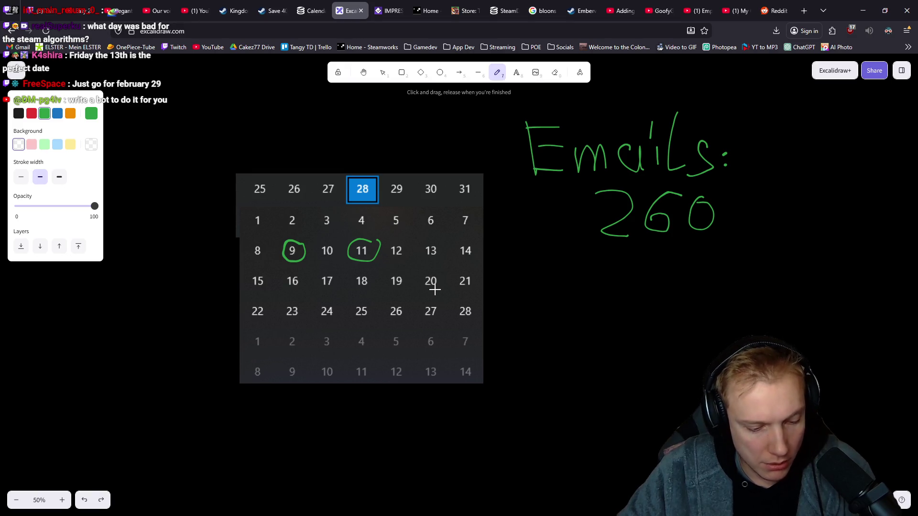
{"action": "key", "text": "ctrl+shift+z"}
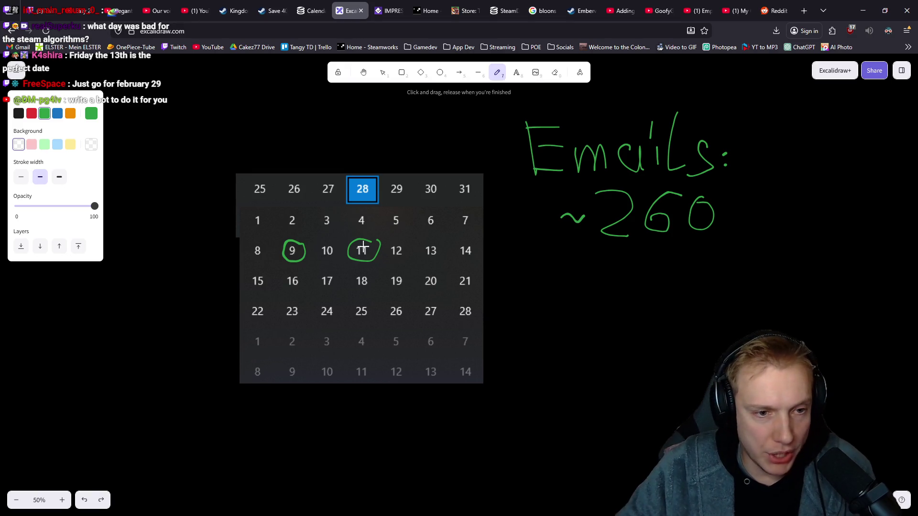
{"action": "key", "text": "e"}
{"action": "mouse_move", "coordinate": [353, 245]}
{"action": "left_mouse_down"}
{"action": "mouse_move", "coordinate": [360, 262]}
{"action": "mouse_move", "coordinate": [390, 258]}
{"action": "left_mouse_up"}
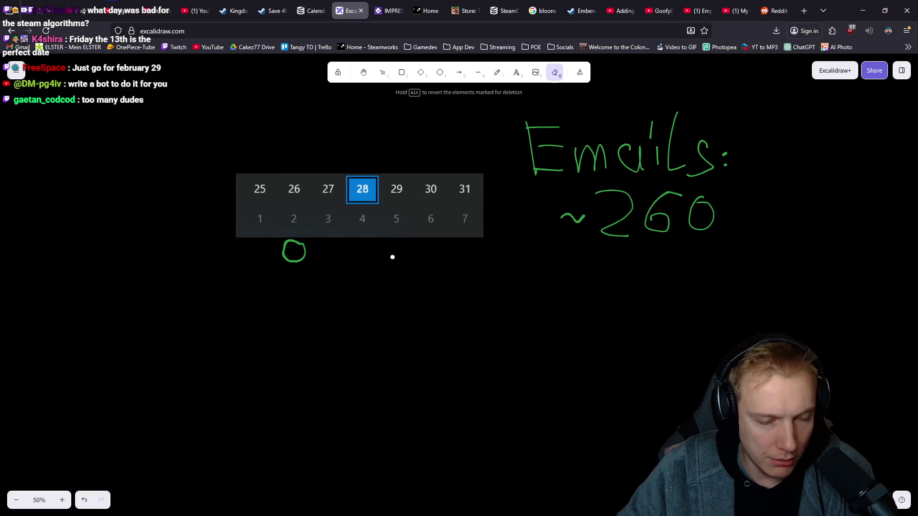
{"action": "key", "text": "ctrl+z"}
- Cross out the circled 11 and 9 with green freehand strokes
{"action": "key", "text": "p"}
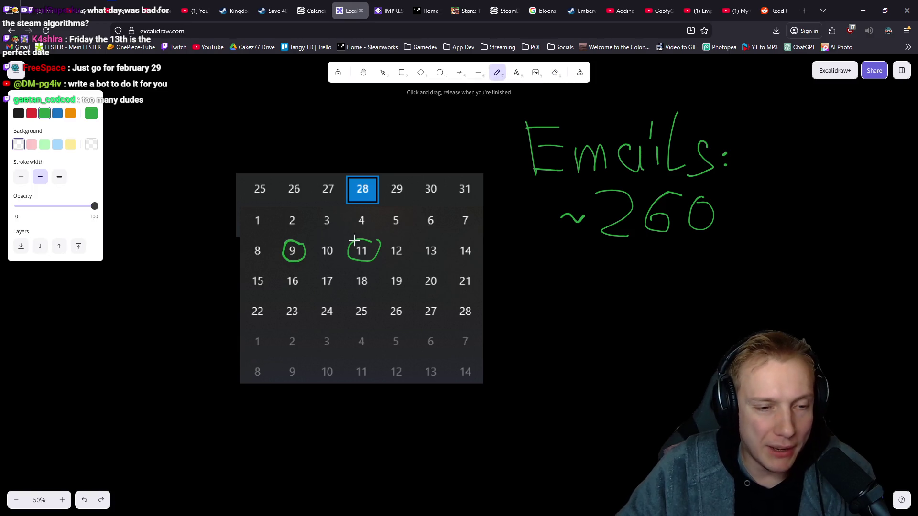
{"action": "mouse_move", "coordinate": [373, 240]}
{"action": "left_mouse_down"}
{"action": "mouse_move", "coordinate": [348, 260]}
{"action": "mouse_move", "coordinate": [376, 269]}
{"action": "left_mouse_up"}
{"action": "left_click_drag", "start_coordinate": [298, 241], "coordinate": [269, 263]}
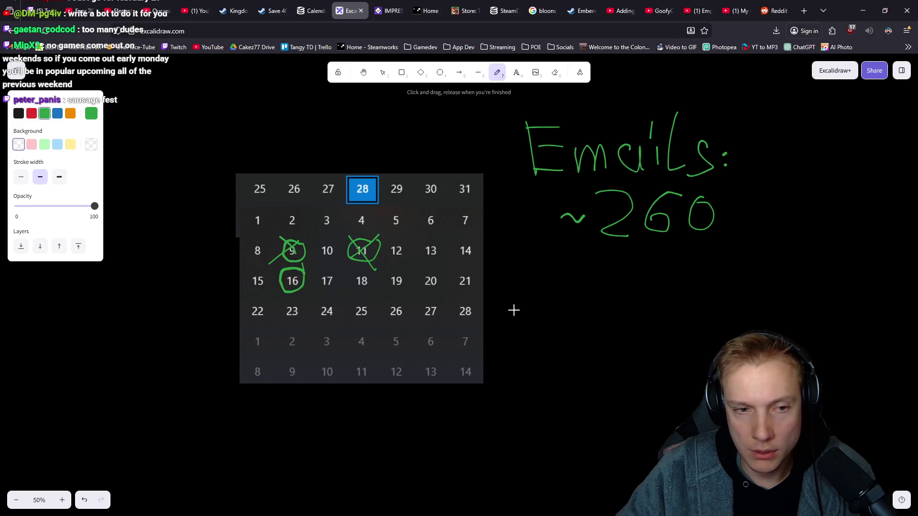
{"action": "scroll", "coordinate": [540, 311], "scroll_direction": "down", "scroll_amount": 1}
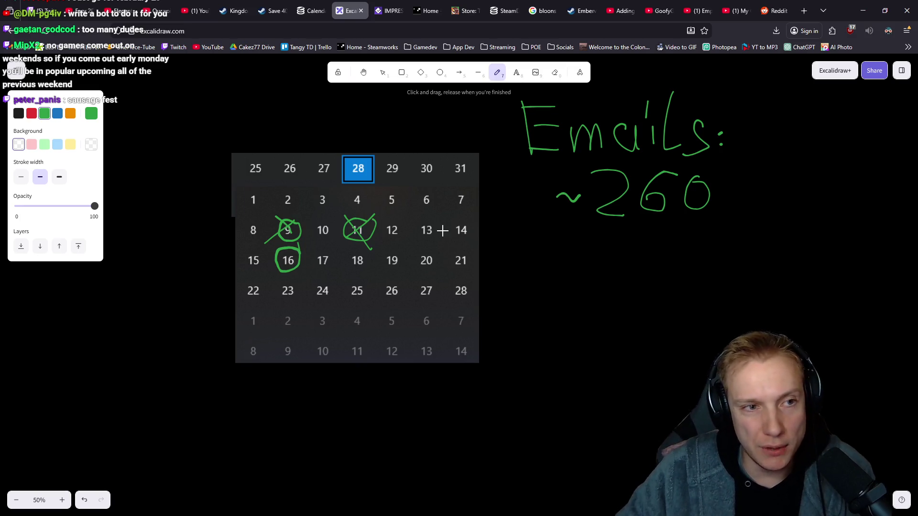
- Draw red lines above and below the 23–28 calendar row
{"action": "left_click", "coordinate": [30, 117]}
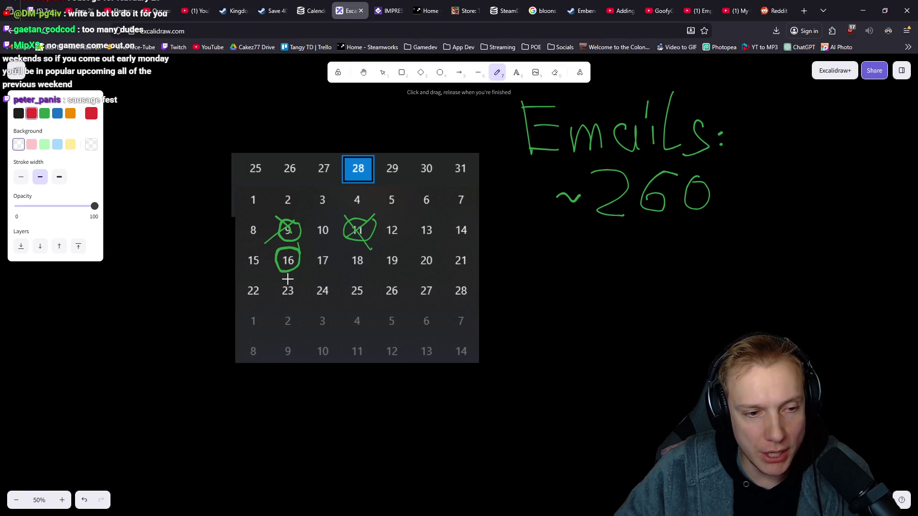
{"action": "left_click_drag", "start_coordinate": [293, 304], "coordinate": [469, 304]}
{"action": "left_click_drag", "start_coordinate": [293, 280], "coordinate": [482, 277]}
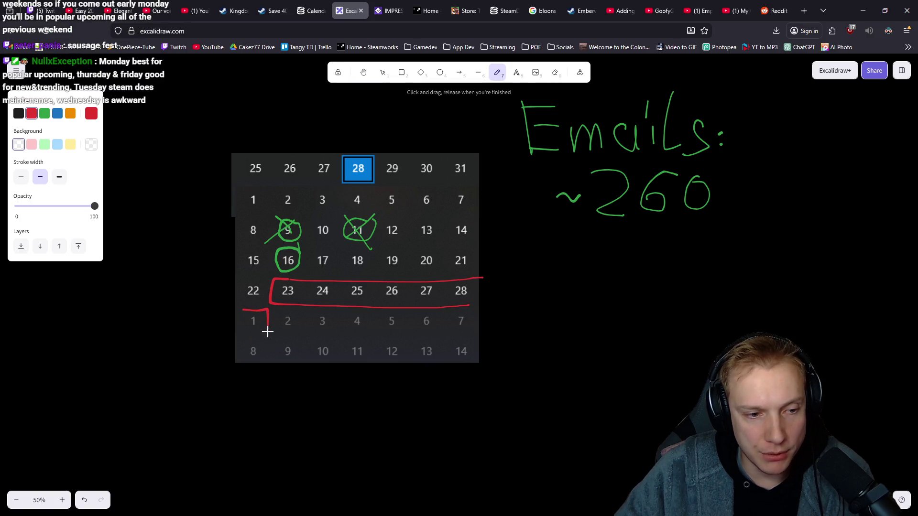
- Write a large red 'SNF' beneath the '~260' emails note
{"action": "mouse_move", "coordinate": [593, 271]}
{"action": "left_mouse_down"}
{"action": "mouse_move", "coordinate": [586, 316]}
{"action": "mouse_move", "coordinate": [534, 311]}
{"action": "left_mouse_up"}
{"action": "mouse_move", "coordinate": [614, 332]}
{"action": "left_mouse_down"}
{"action": "mouse_move", "coordinate": [628, 286]}
{"action": "mouse_move", "coordinate": [665, 271]}
{"action": "mouse_move", "coordinate": [733, 276]}
{"action": "mouse_move", "coordinate": [742, 302]}
{"action": "left_mouse_up"}
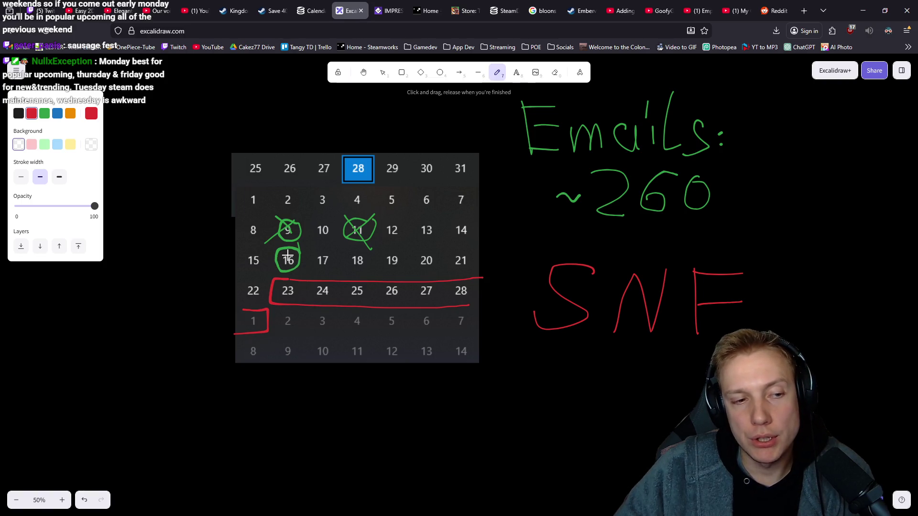
{"action": "left_click_drag", "start_coordinate": [276, 247], "coordinate": [277, 246]}
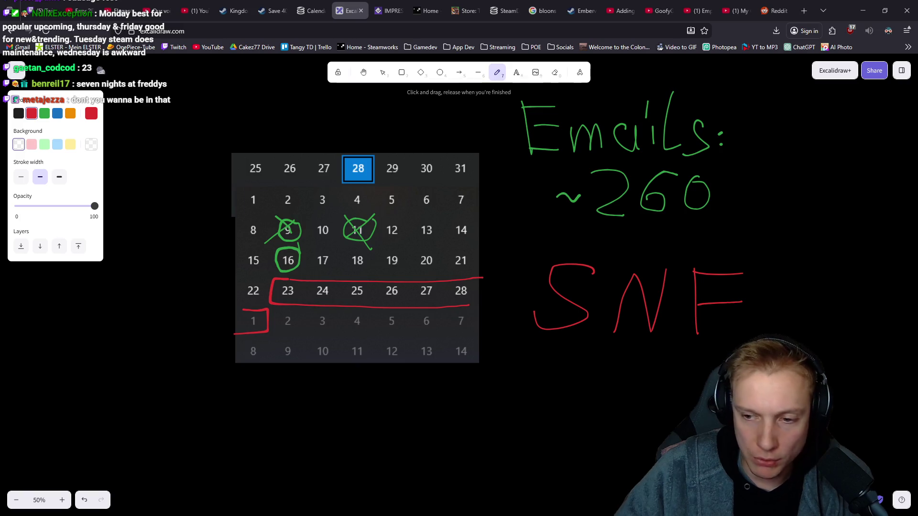
{"action": "scroll", "coordinate": [606, 364], "scroll_direction": "down", "scroll_amount": 1}
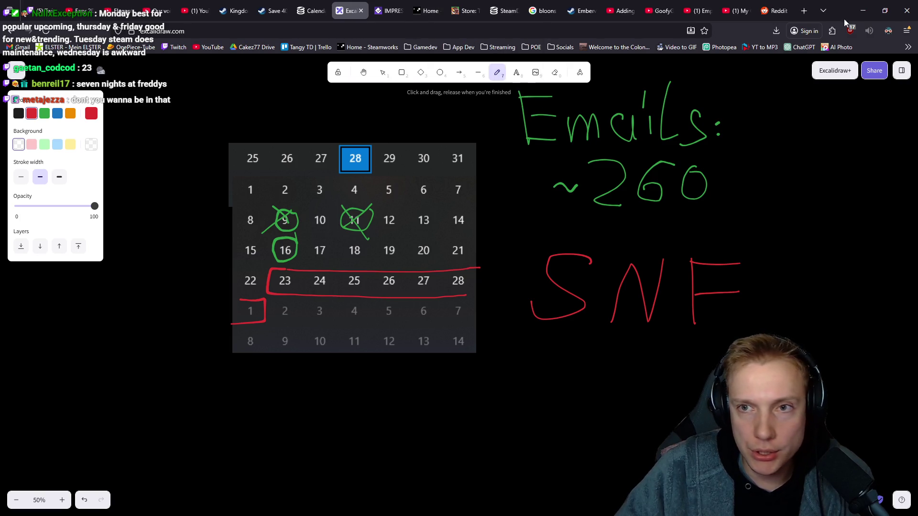
- Switch the stroke colour to green, then to blue
{"action": "left_click", "coordinate": [863, 11]}
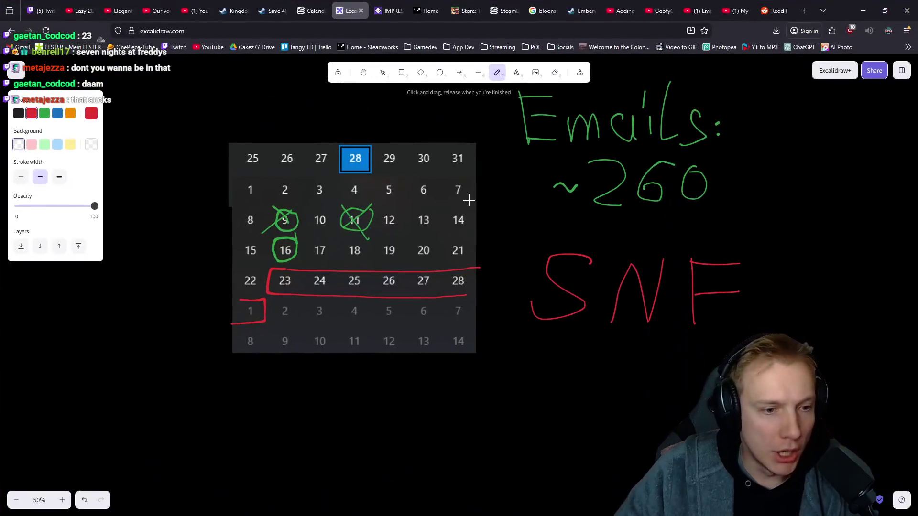
{"action": "left_click", "coordinate": [44, 113]}
{"action": "left_click", "coordinate": [57, 113]}
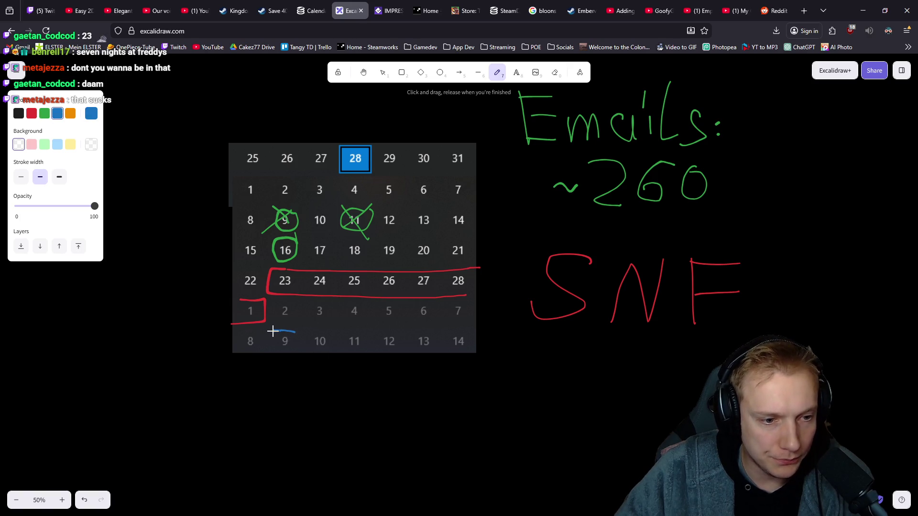